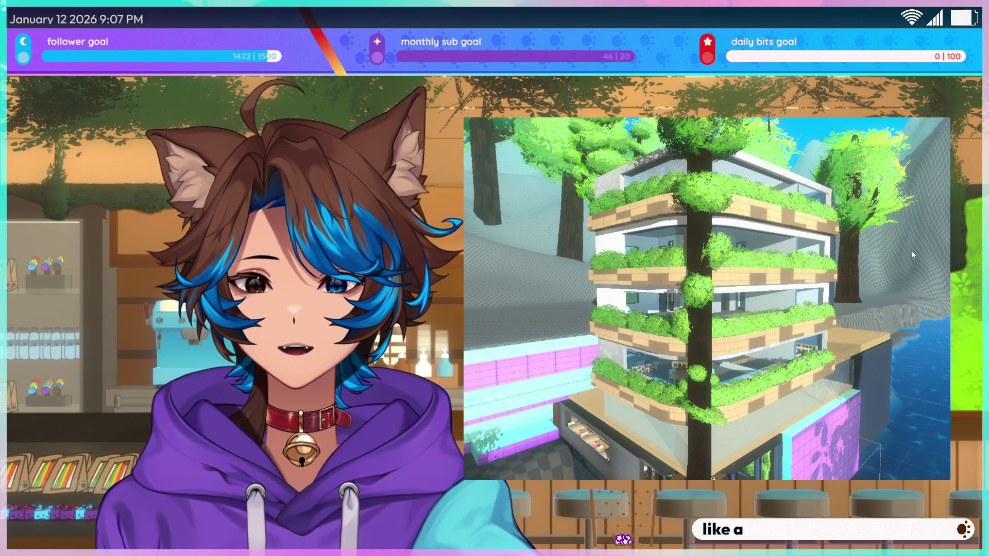
Toggle Play mode with Ctrl+P to reach the building's scene editor, then preview the game view again.
{"action": "key", "text": "ctrl+p"}
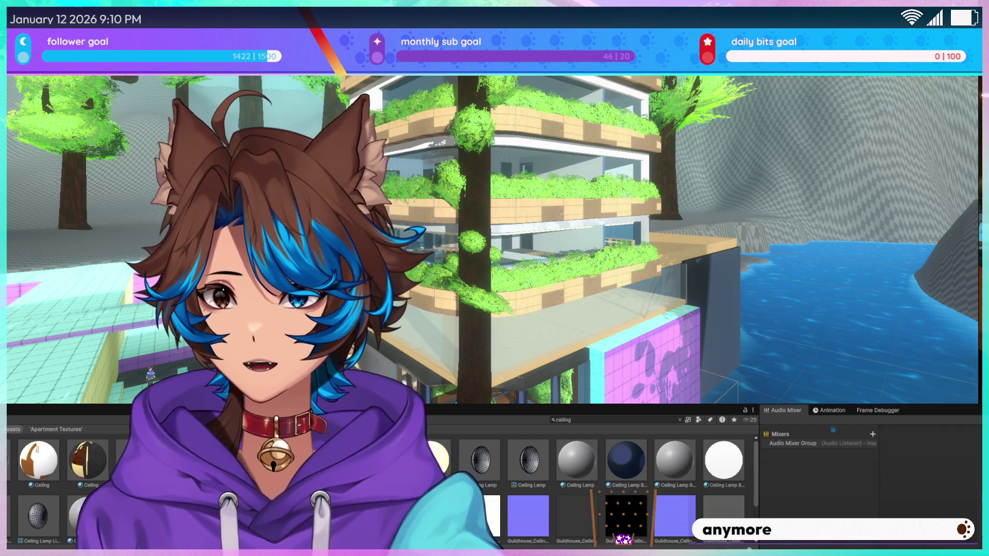
{"action": "key", "text": "ctrl+p"}
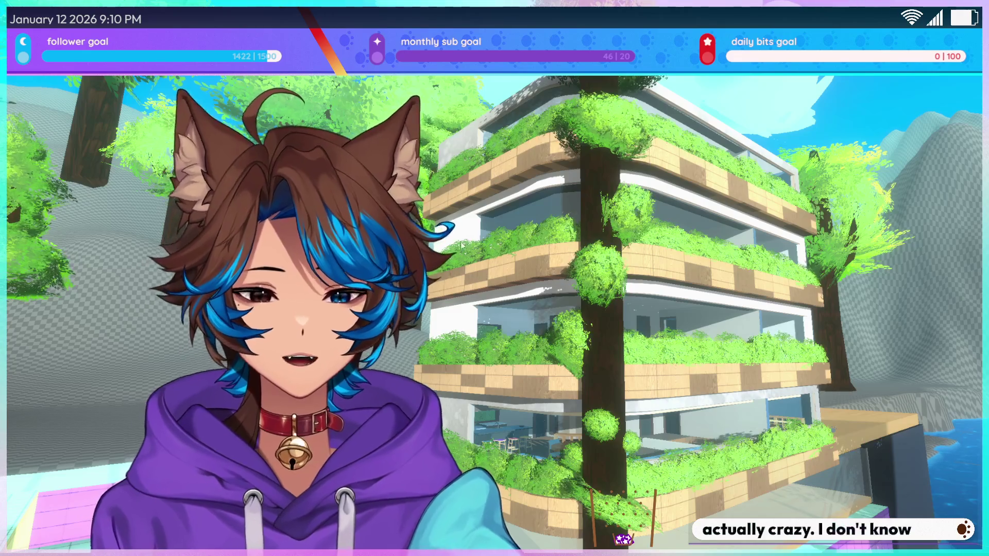
Fly the game camera forward past the balcony and back out, then return to the editor.
{"action": "key", "text": "w"}
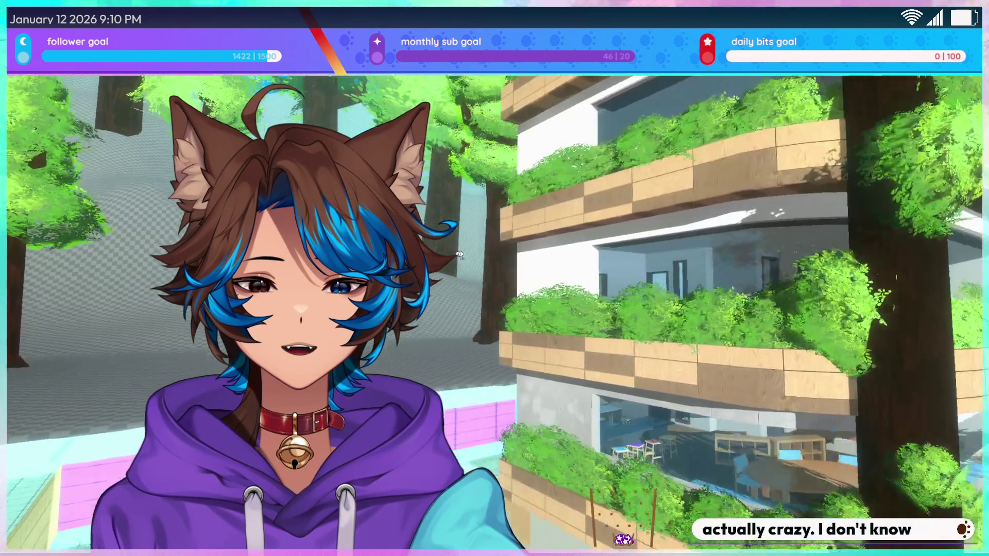
{"action": "key", "text": "w"}
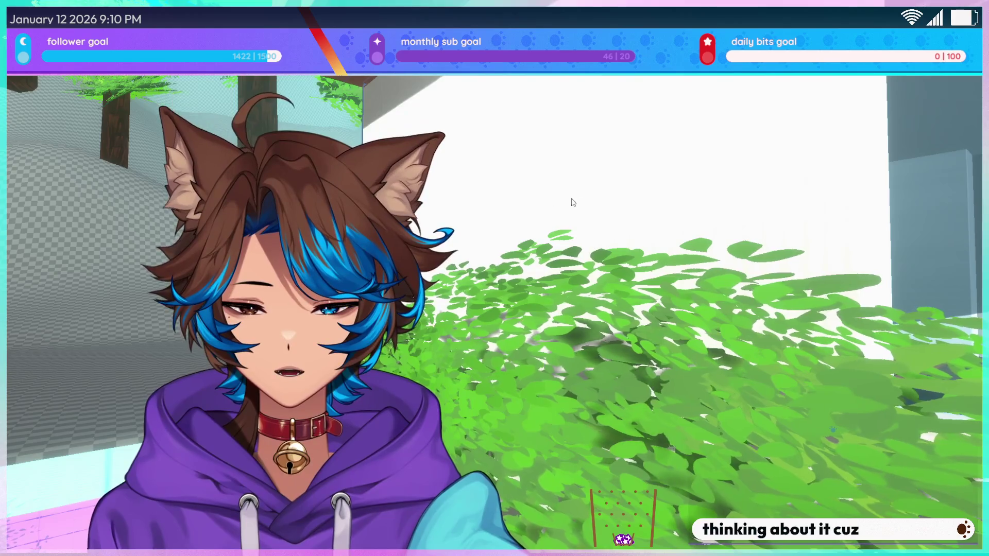
{"action": "key", "text": "s"}
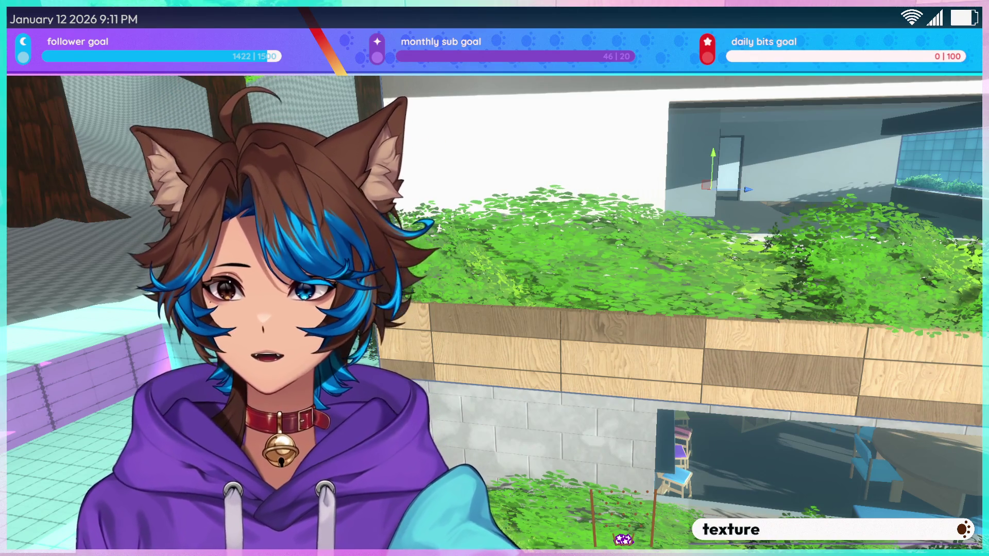
{"action": "key", "text": "shift+space"}
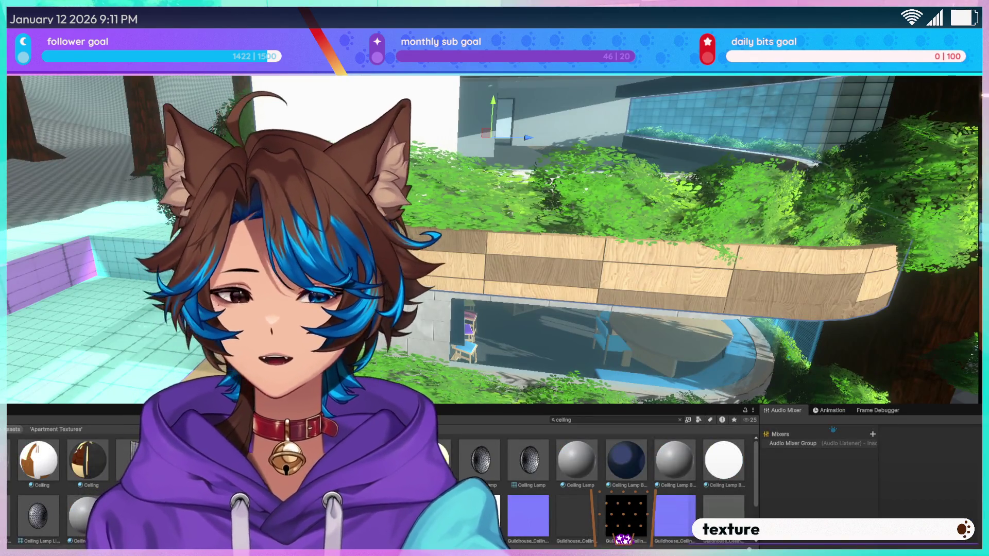
{"action": "left_click", "coordinate": [586, 420]}
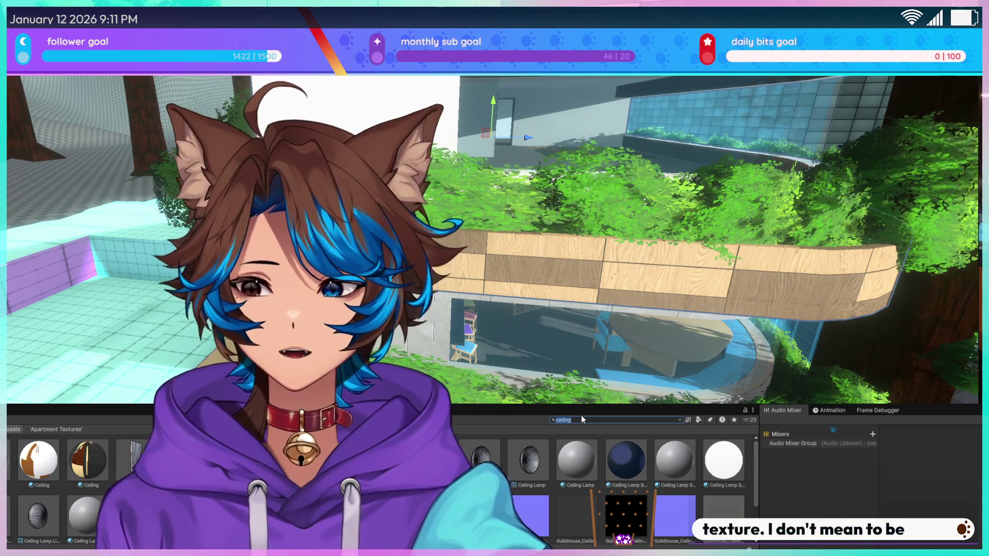
Clear the 'out' asset search and apply the Inner Walls material to a wall.
{"action": "type", "text": "out"}
{"action": "key", "text": "BackSpace"}
{"action": "key", "text": "BackSpace"}
{"action": "key", "text": "BackSpace"}
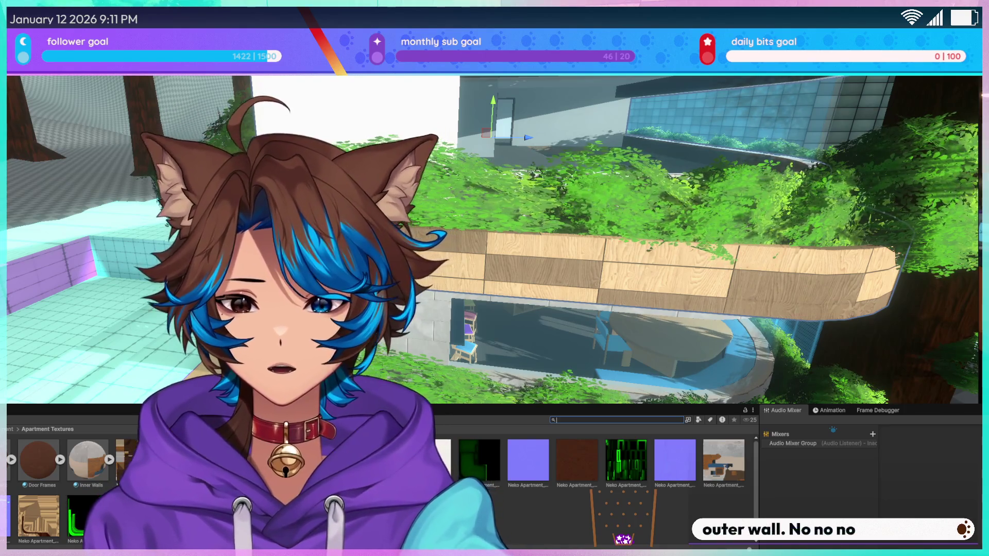
{"action": "mouse_move", "coordinate": [99, 467]}
{"action": "left_mouse_down"}
{"action": "mouse_move", "coordinate": [151, 494]}
{"action": "mouse_move", "coordinate": [137, 399]}
{"action": "mouse_move", "coordinate": [362, 107]}
{"action": "left_mouse_up"}
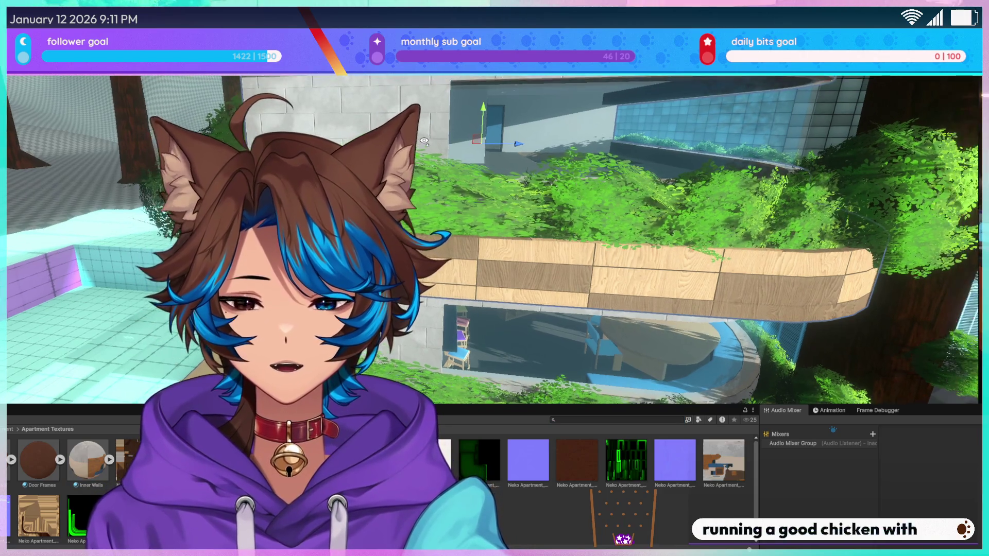
Turn the view toward the tree and tiled building, then fly into the balcony interior.
{"action": "scroll", "coordinate": [618, 237], "scroll_direction": "up", "scroll_amount": 6}
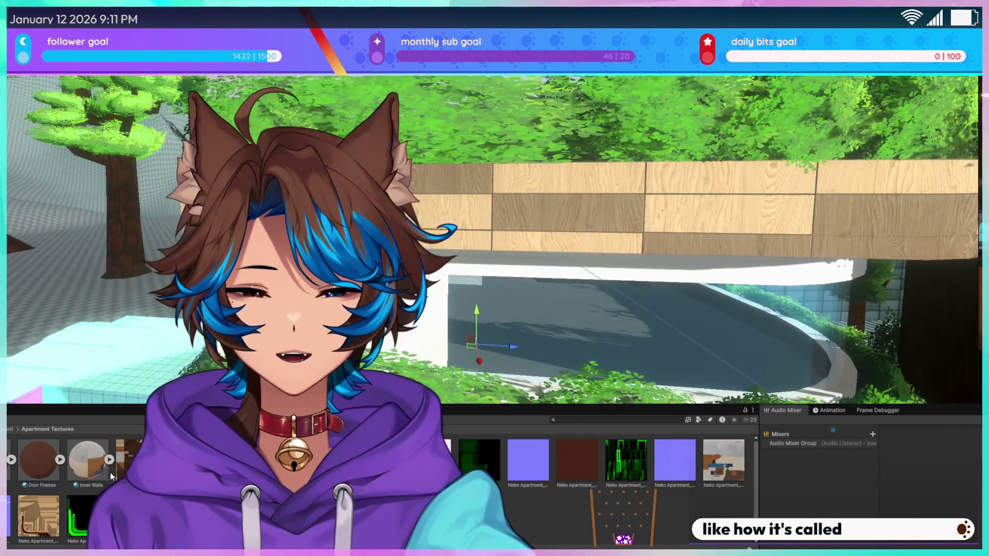
{"action": "scroll", "coordinate": [618, 237], "scroll_direction": "down", "scroll_amount": 3}
{"action": "mouse_move", "coordinate": [618, 237]}
{"action": "right_mouse_down"}
{"action": "mouse_move", "coordinate": [726, 241]}
{"action": "mouse_move", "coordinate": [636, 222]}
{"action": "right_mouse_up"}
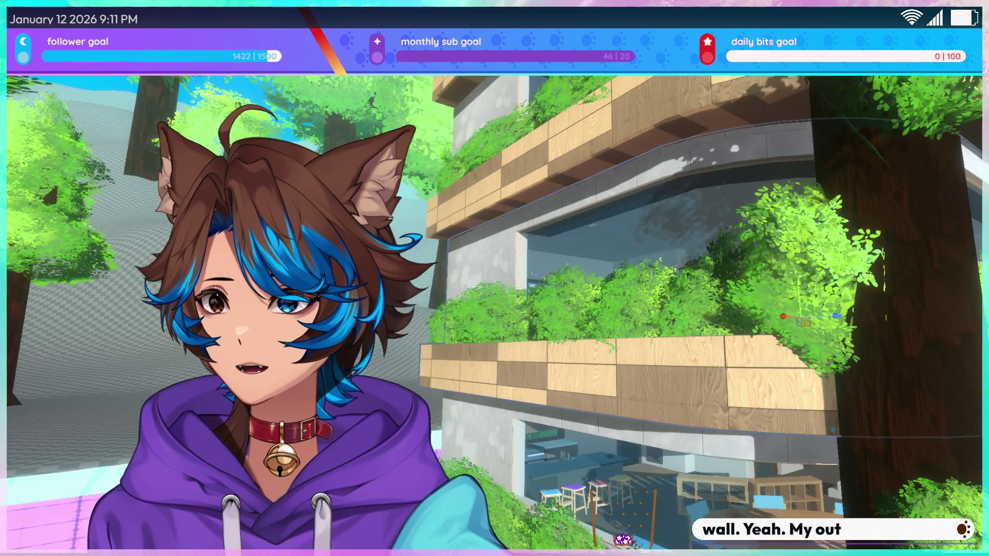
{"action": "mouse_move", "coordinate": [636, 221]}
{"action": "right_mouse_down"}
{"action": "mouse_move", "coordinate": [685, 229]}
{"action": "mouse_move", "coordinate": [680, 257]}
{"action": "mouse_move", "coordinate": [395, 225]}
{"action": "right_mouse_up"}
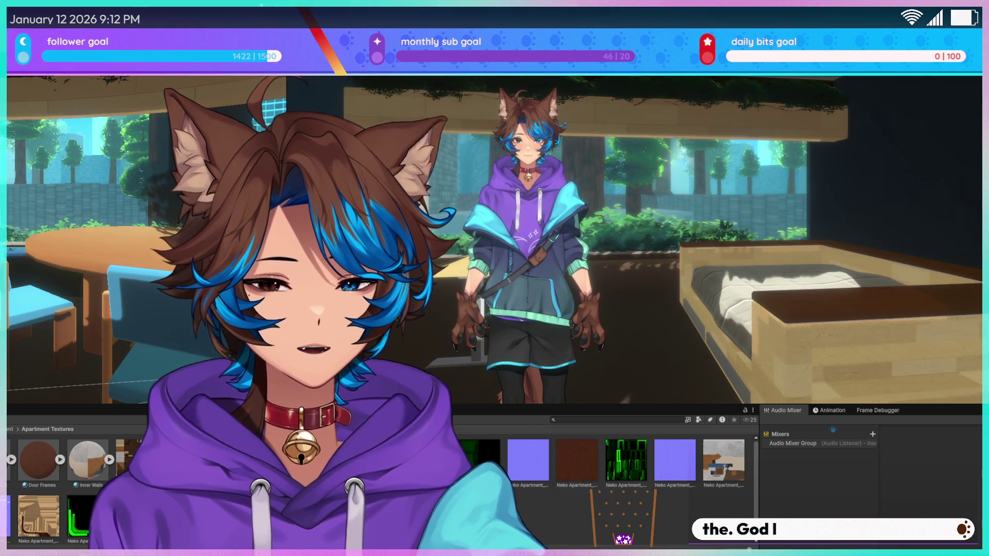
Look around the room toward the window and frame the game camera near the shelves.
{"action": "mouse_move", "coordinate": [82, 192]}
{"action": "right_mouse_down"}
{"action": "mouse_move", "coordinate": [56, 221]}
{"action": "mouse_move", "coordinate": [103, 267]}
{"action": "mouse_move", "coordinate": [72, 208]}
{"action": "right_mouse_up"}
{"action": "scroll", "coordinate": [81, 190], "scroll_direction": "down", "scroll_amount": 3}
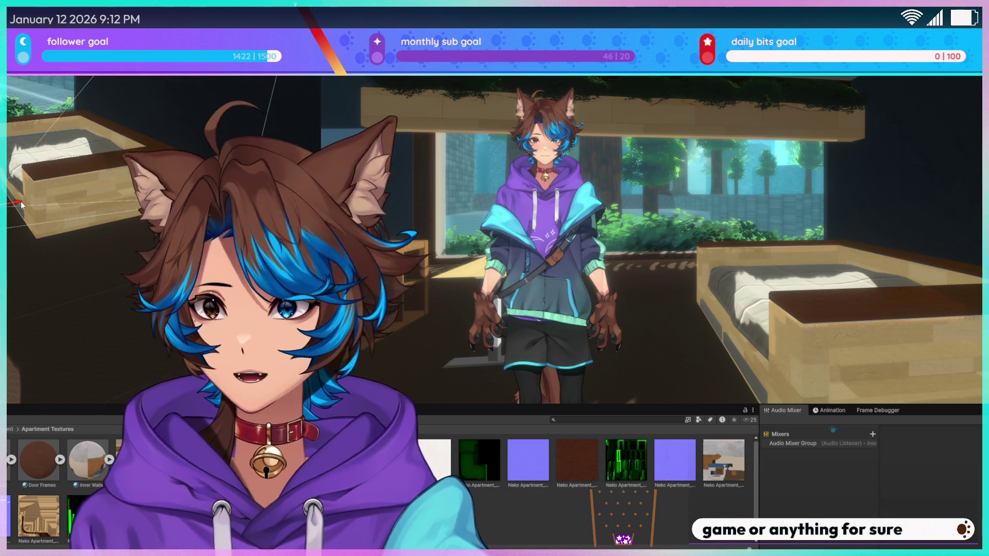
{"action": "mouse_move", "coordinate": [567, 128]}
{"action": "right_mouse_down"}
{"action": "mouse_move", "coordinate": [579, 82]}
{"action": "mouse_move", "coordinate": [647, 79]}
{"action": "mouse_move", "coordinate": [665, 67]}
{"action": "right_mouse_up"}
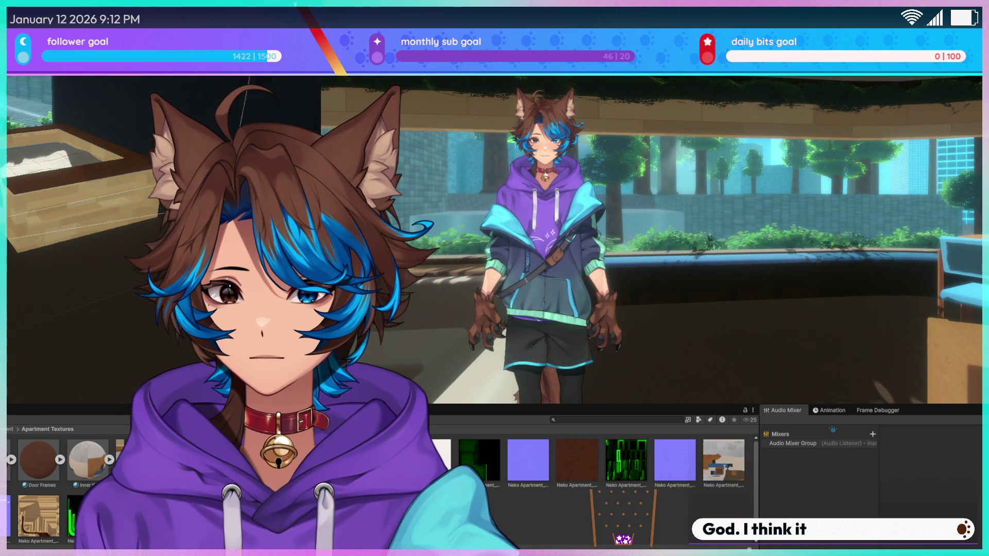
{"action": "key", "text": "f"}
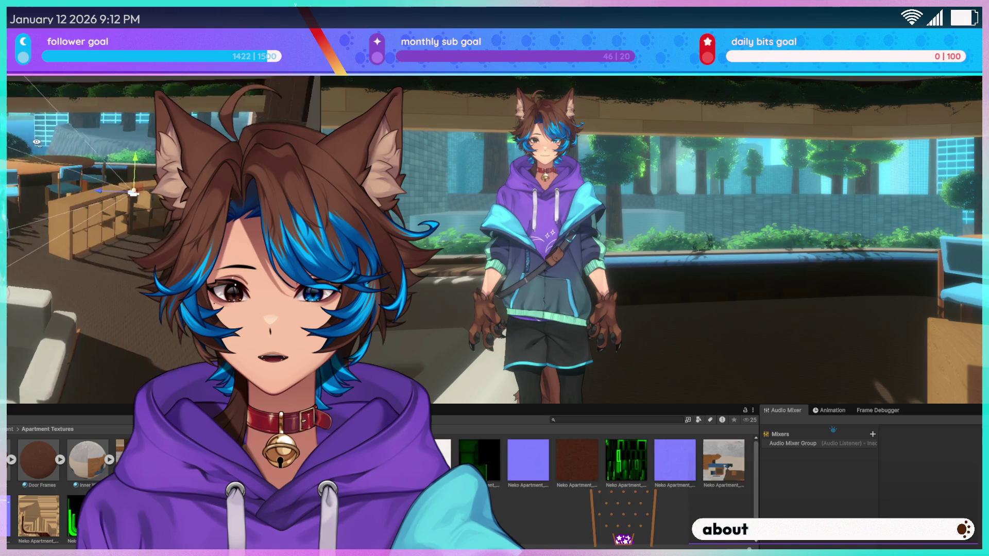
Rotate the game camera toward the table and chairs and move it near the shelves.
{"action": "key", "text": "e"}
{"action": "left_click_drag", "start_coordinate": [115, 181], "coordinate": [81, 180]}
{"action": "right_click_drag", "start_coordinate": [82, 181], "coordinate": [111, 187]}
{"action": "key", "text": "w"}
{"action": "mouse_move", "coordinate": [110, 188]}
{"action": "left_mouse_down"}
{"action": "mouse_move", "coordinate": [162, 219]}
{"action": "mouse_move", "coordinate": [72, 227]}
{"action": "left_mouse_up"}
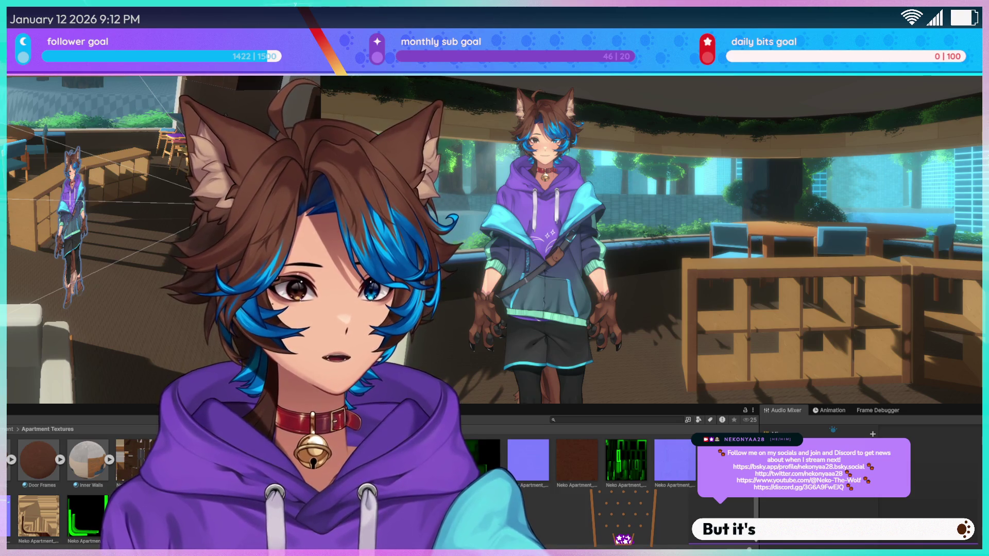
Select the avatar by the shelves and deactivate it with Alt+Shift+A.
{"action": "left_click", "coordinate": [71, 227]}
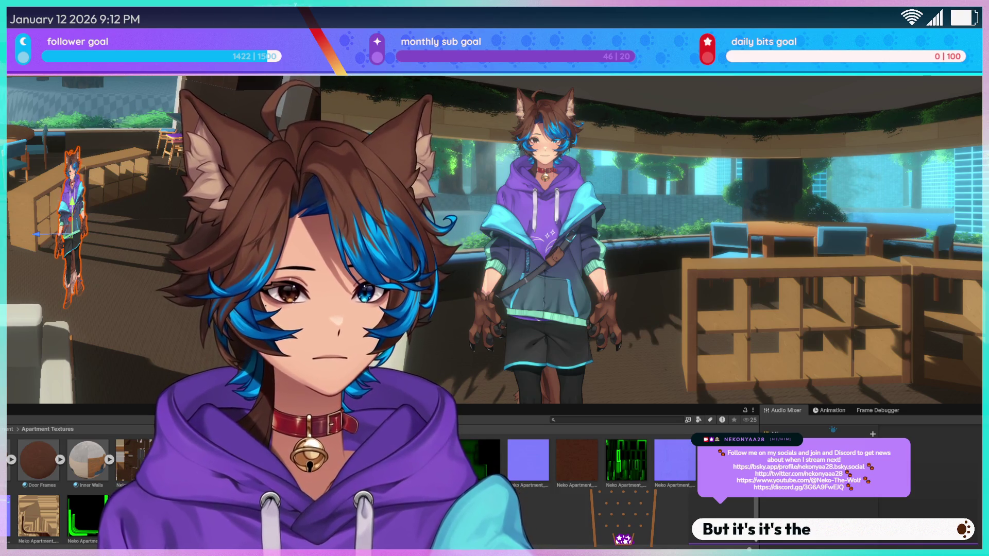
{"action": "key", "text": "alt+shift+a"}
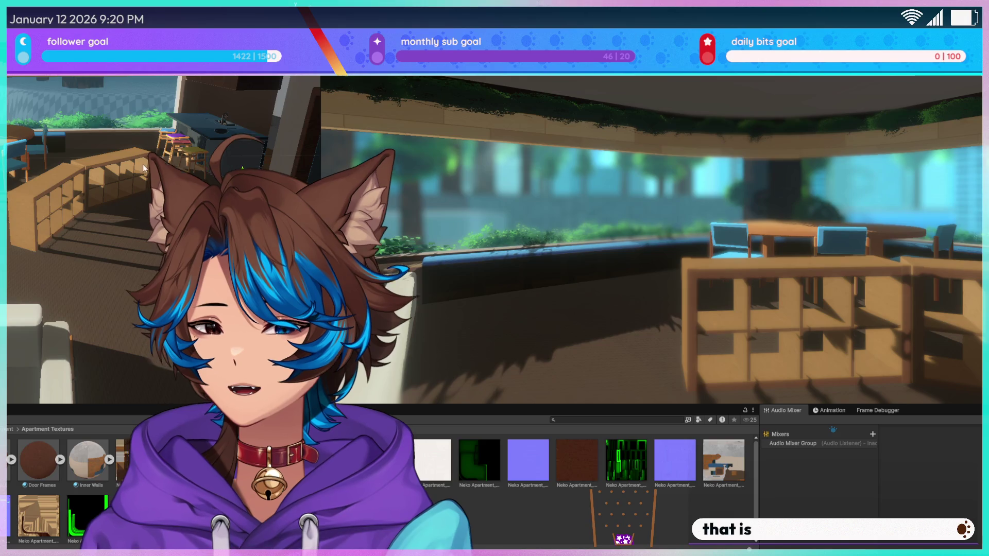
Select the hidden avatar and reactivate it with Alt+Shift+A so it renders again.
{"action": "right_click_drag", "start_coordinate": [145, 168], "coordinate": [139, 162]}
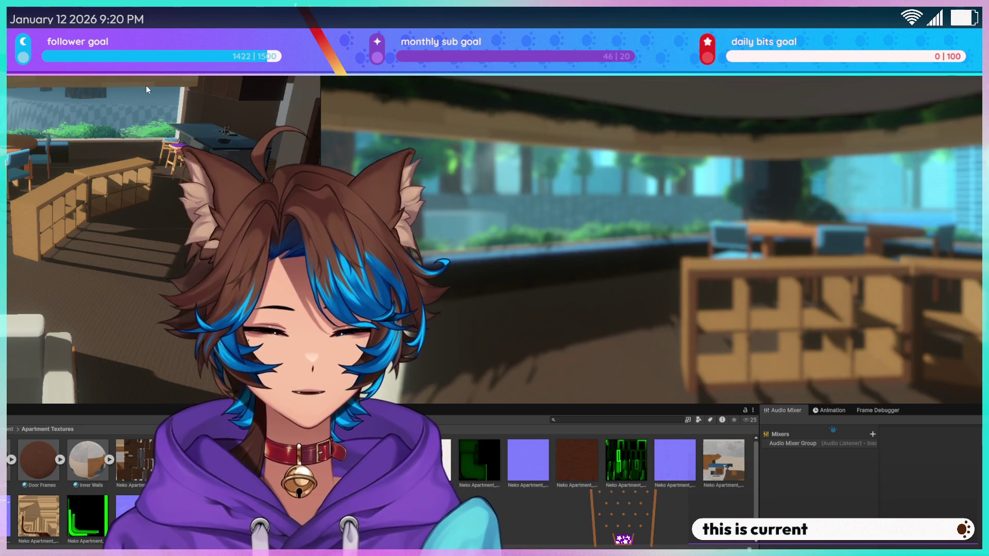
{"action": "left_click", "coordinate": [147, 85]}
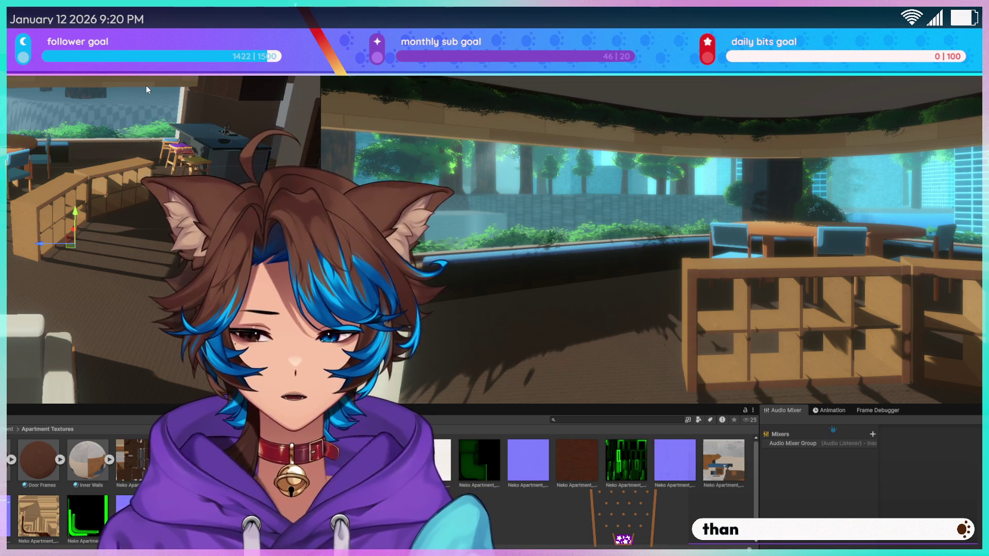
{"action": "key", "text": "alt+shift+a"}
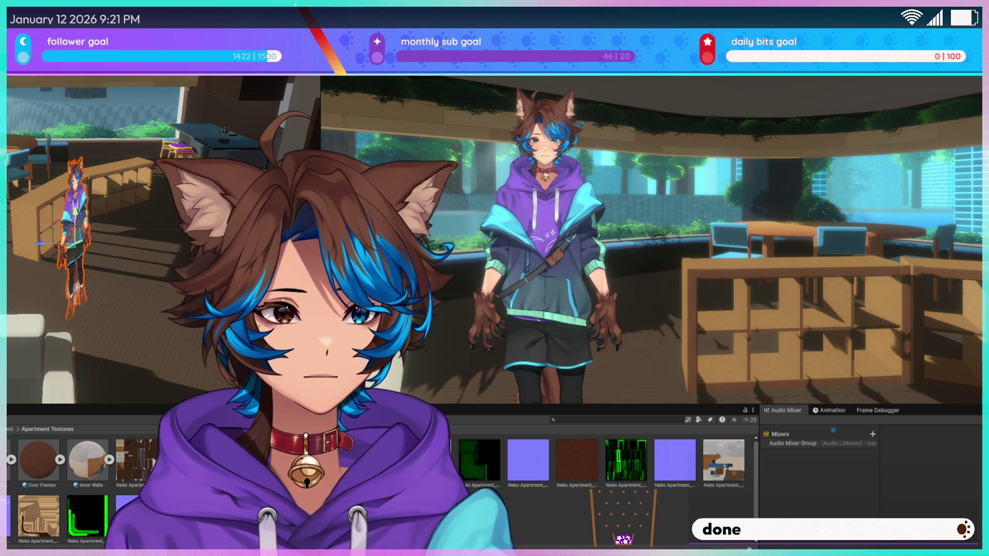
Delete the player character and toggle undo/redo to compare the Game view, leaving it restored.
{"action": "key", "text": "Delete"}
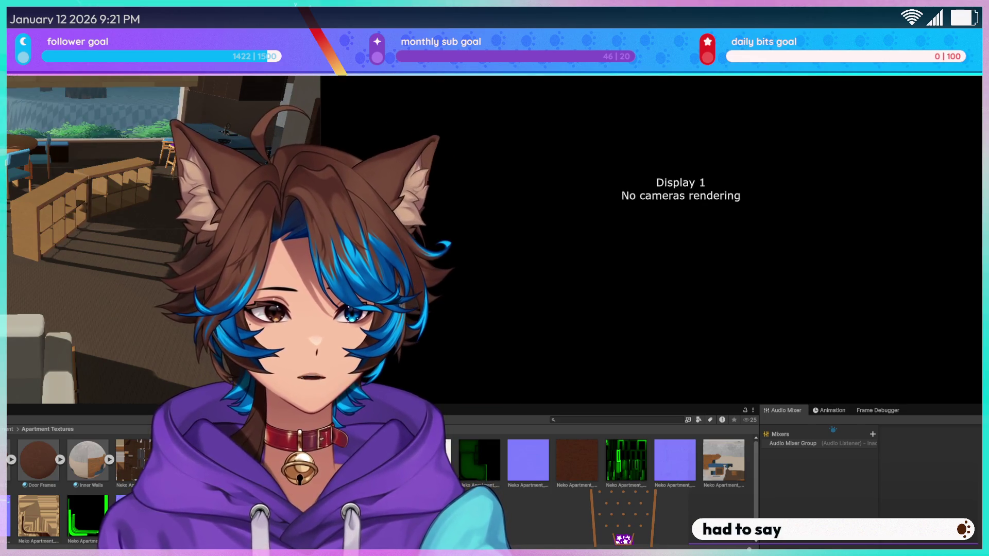
{"action": "key", "text": "ctrl+z"}
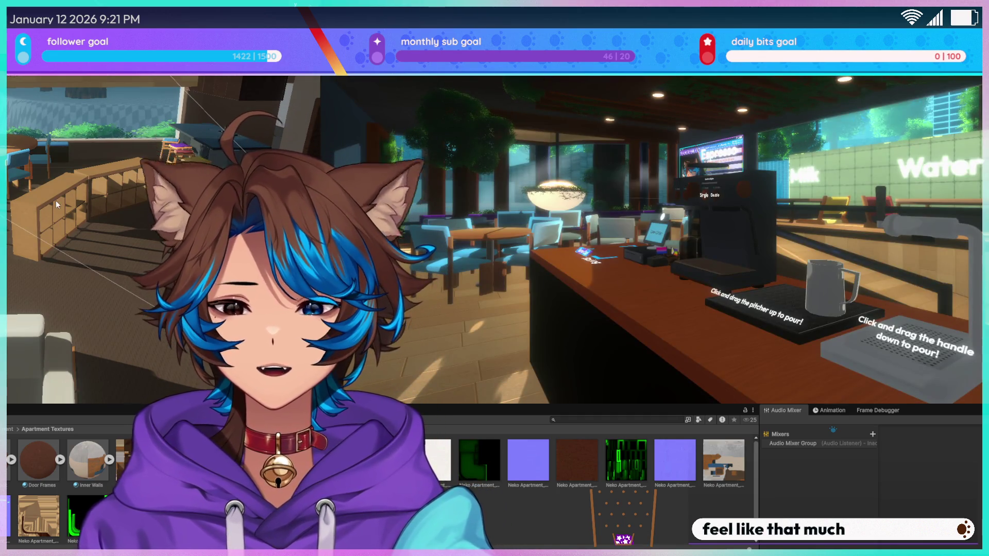
{"action": "right_click_drag", "start_coordinate": [55, 204], "coordinate": [82, 217]}
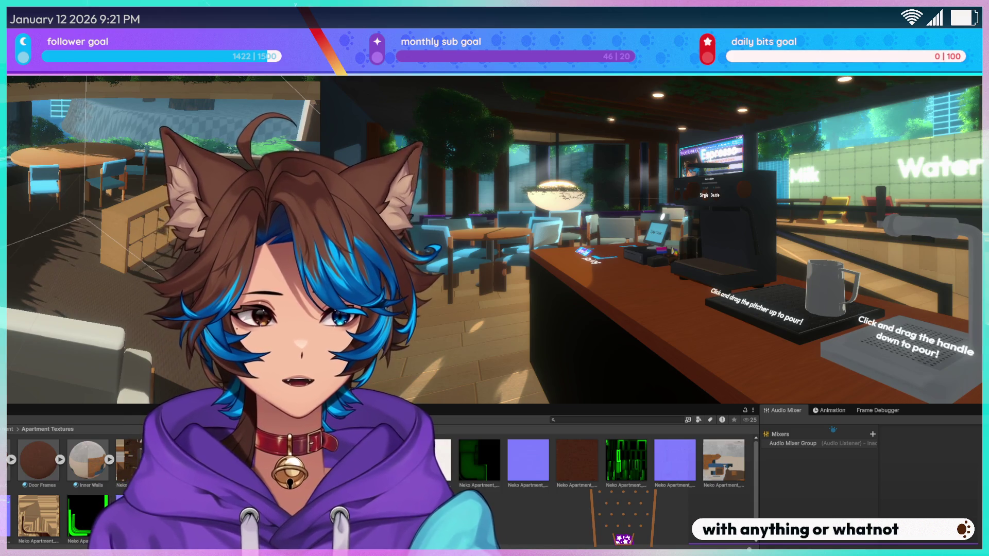
{"action": "key", "text": "ctrl+y"}
{"action": "key", "text": "ctrl+z"}
{"action": "key", "text": "ctrl+y"}
{"action": "key", "text": "ctrl+z"}
{"action": "key", "text": "ctrl+y"}
{"action": "key", "text": "ctrl+z"}
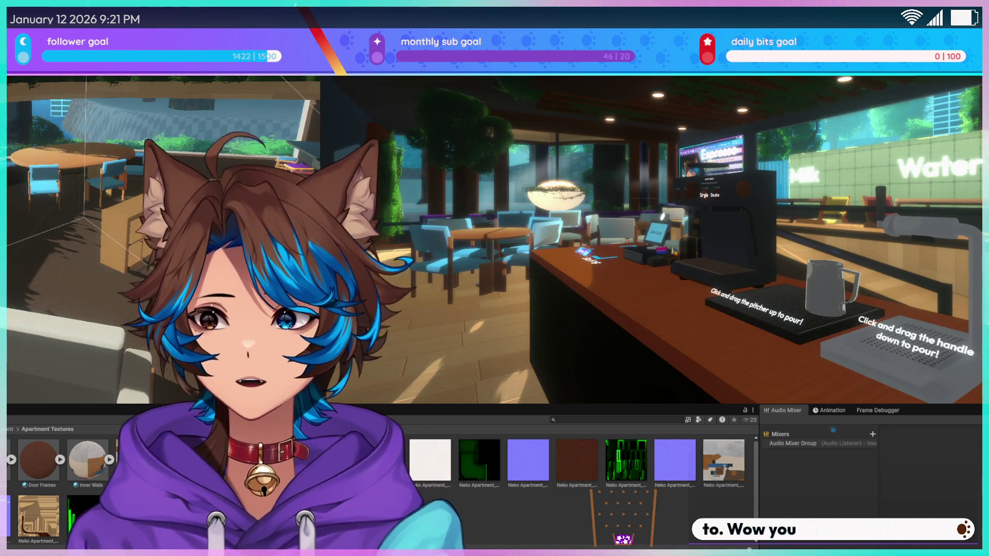
{"action": "key", "text": "ctrl+y"}
{"action": "key", "text": "ctrl+z"}
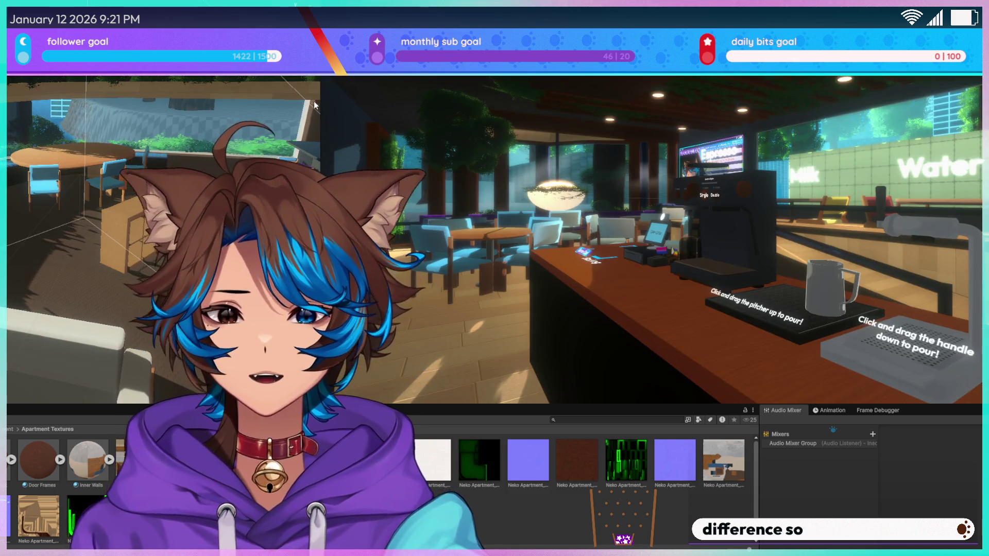
Widen the Scene view beside the Game view, then open the Neko Apartment outside planter file in Blender.
{"action": "right_click_drag", "start_coordinate": [314, 101], "coordinate": [316, 109]}
{"action": "mouse_move", "coordinate": [320, 108]}
{"action": "left_mouse_down"}
{"action": "mouse_move", "coordinate": [711, 154]}
{"action": "mouse_move", "coordinate": [732, 170]}
{"action": "left_mouse_up"}
{"action": "right_click_drag", "start_coordinate": [514, 185], "coordinate": [503, 177]}
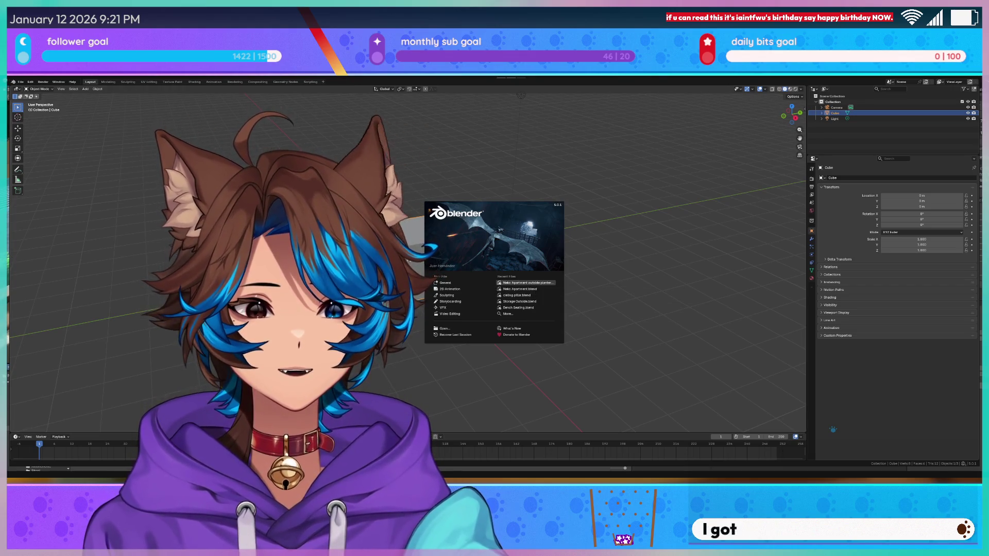
{"action": "left_click", "coordinate": [537, 285]}
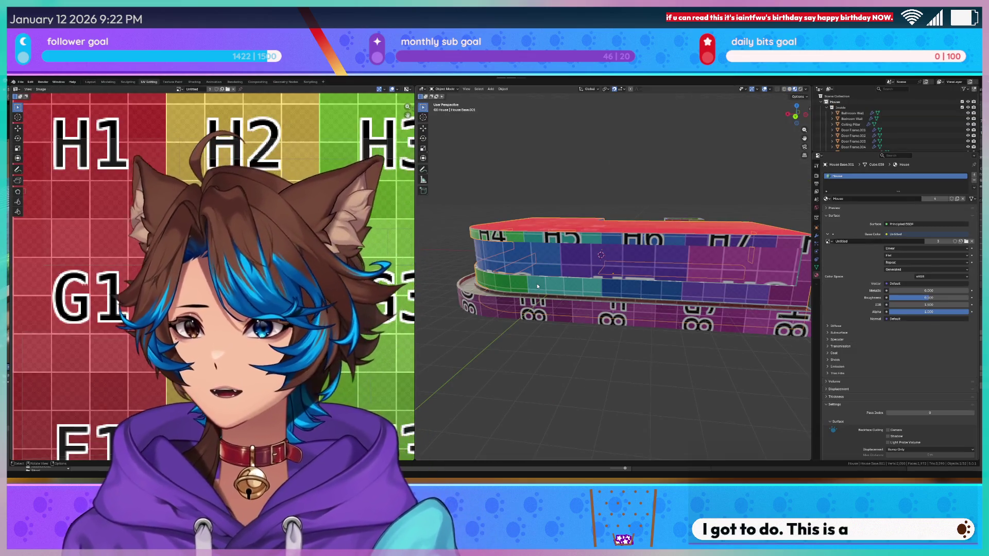
Orbit and zoom around the grid-textured house, over the red roof and onto the labelled floor.
{"action": "scroll", "coordinate": [604, 335], "scroll_direction": "up", "scroll_amount": 5}
{"action": "mouse_move", "coordinate": [604, 335]}
{"action": "middle_mouse_down"}
{"action": "mouse_move", "coordinate": [524, 312]}
{"action": "mouse_move", "coordinate": [582, 316]}
{"action": "mouse_move", "coordinate": [603, 219]}
{"action": "middle_mouse_up"}
{"action": "scroll", "coordinate": [552, 175], "scroll_direction": "down", "scroll_amount": 3}
{"action": "mouse_move", "coordinate": [553, 176]}
{"action": "middle_mouse_down"}
{"action": "mouse_move", "coordinate": [640, 263]}
{"action": "mouse_move", "coordinate": [668, 266]}
{"action": "mouse_move", "coordinate": [584, 295]}
{"action": "mouse_move", "coordinate": [564, 287]}
{"action": "mouse_move", "coordinate": [662, 255]}
{"action": "middle_mouse_up"}
{"action": "mouse_move", "coordinate": [627, 284]}
{"action": "middle_mouse_down"}
{"action": "mouse_move", "coordinate": [667, 267]}
{"action": "mouse_move", "coordinate": [633, 356]}
{"action": "middle_mouse_up"}
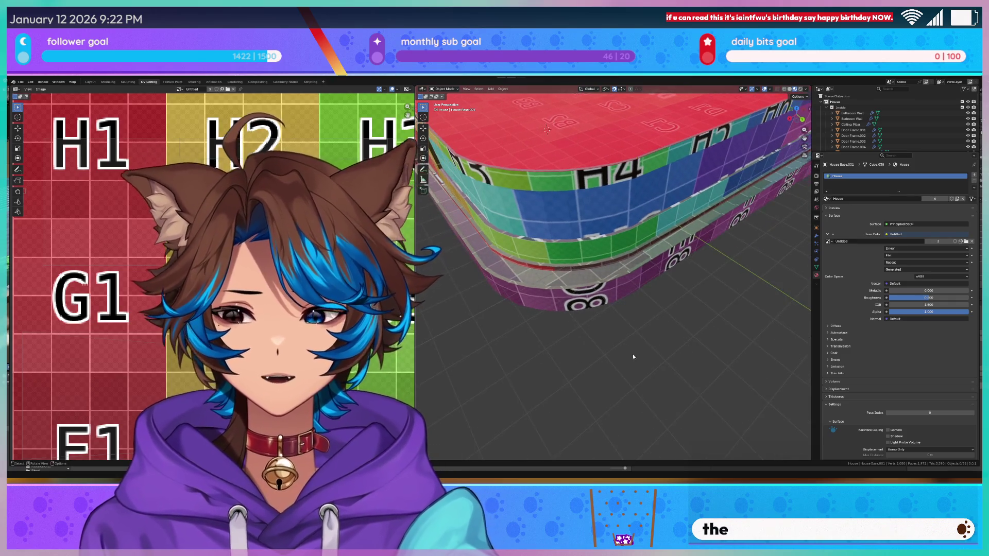
{"action": "mouse_move", "coordinate": [561, 337]}
{"action": "middle_mouse_down"}
{"action": "mouse_move", "coordinate": [605, 328]}
{"action": "mouse_move", "coordinate": [671, 286]}
{"action": "mouse_move", "coordinate": [615, 279]}
{"action": "mouse_move", "coordinate": [635, 294]}
{"action": "mouse_move", "coordinate": [629, 301]}
{"action": "mouse_move", "coordinate": [629, 270]}
{"action": "mouse_move", "coordinate": [632, 327]}
{"action": "middle_mouse_up"}
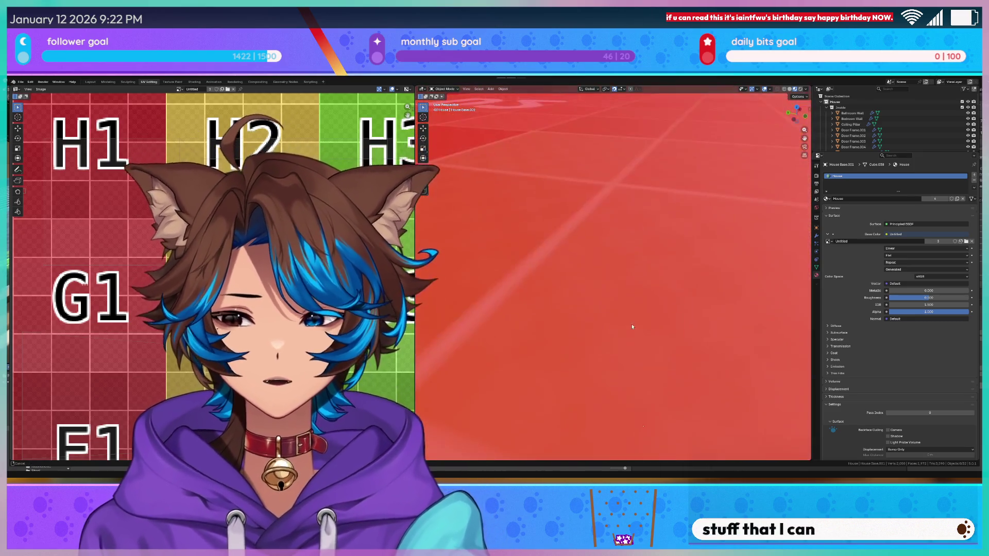
{"action": "mouse_move", "coordinate": [649, 295]}
{"action": "middle_mouse_down"}
{"action": "mouse_move", "coordinate": [633, 300]}
{"action": "mouse_move", "coordinate": [635, 243]}
{"action": "mouse_move", "coordinate": [586, 264]}
{"action": "mouse_move", "coordinate": [615, 253]}
{"action": "mouse_move", "coordinate": [604, 262]}
{"action": "middle_mouse_up"}
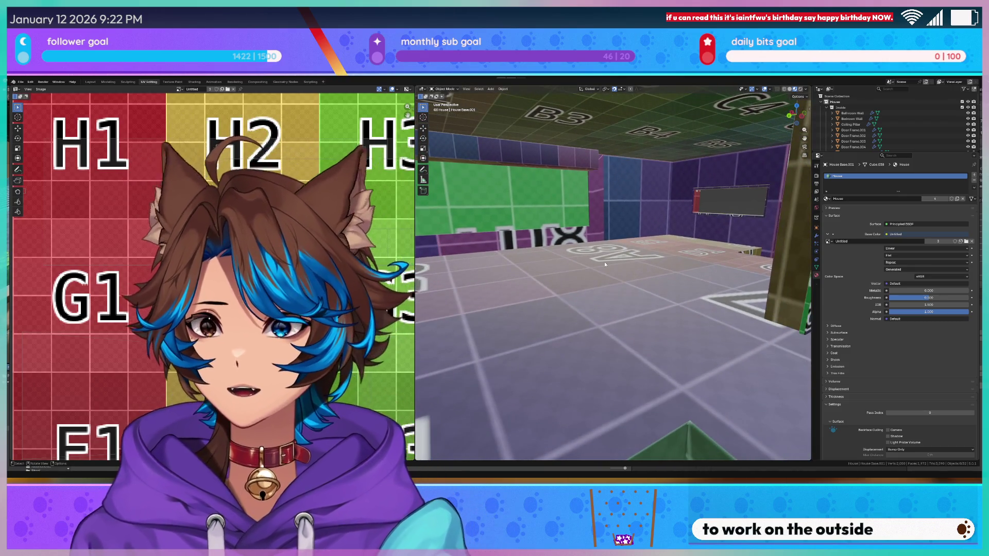
{"action": "left_click", "coordinate": [20, 81]}
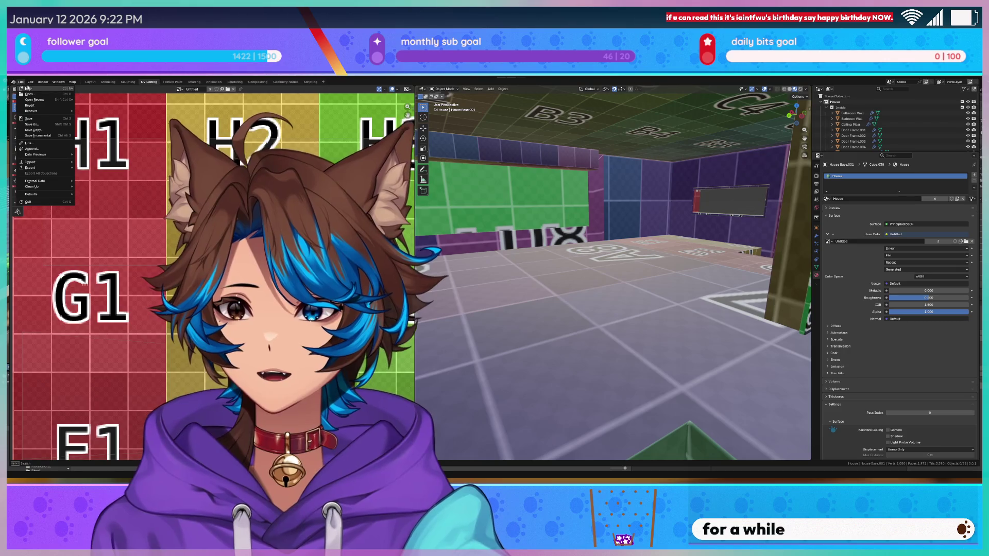
Open the Convention_Center file from recent files, answer the save prompt, and orbit the blockout.
{"action": "mouse_move", "coordinate": [42, 100]}
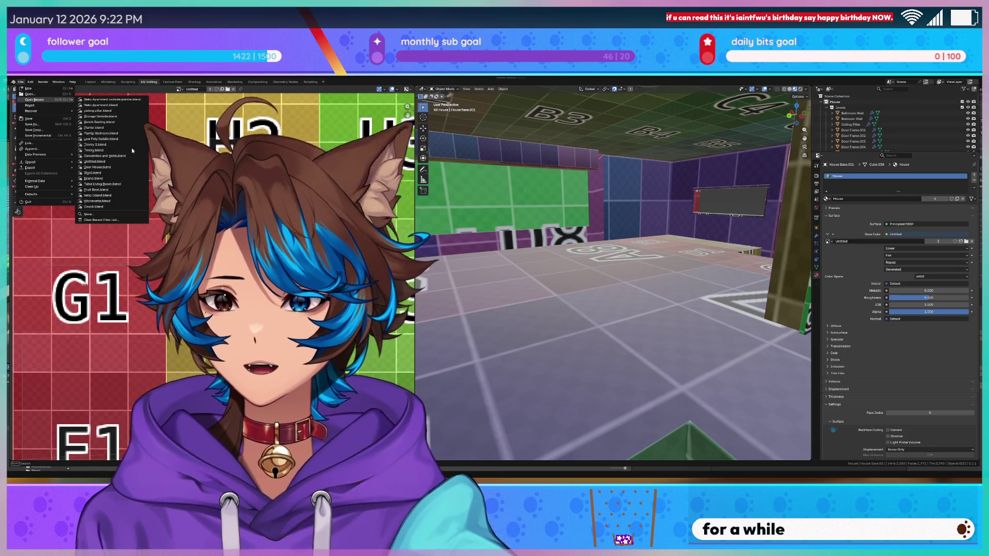
{"action": "left_click", "coordinate": [128, 161]}
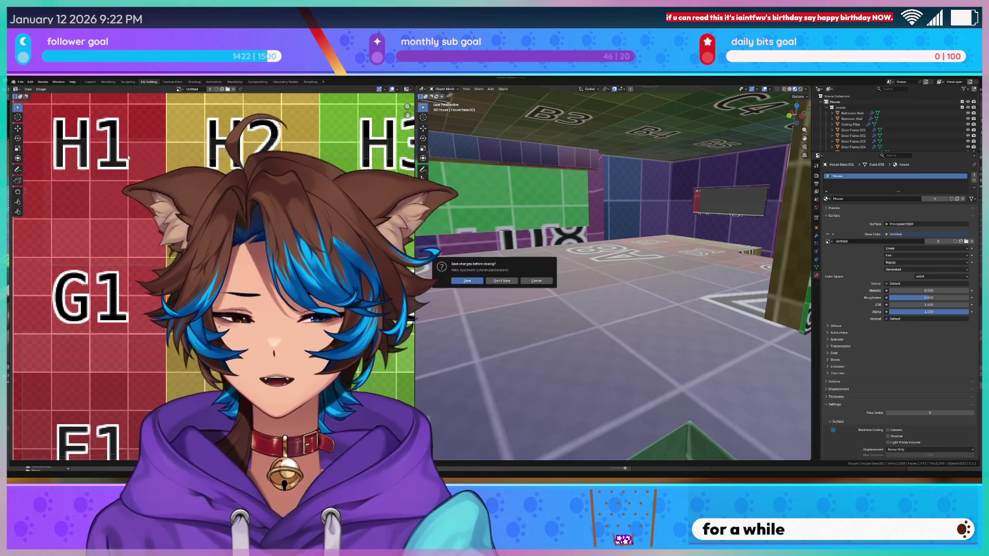
{"action": "left_click", "coordinate": [494, 281]}
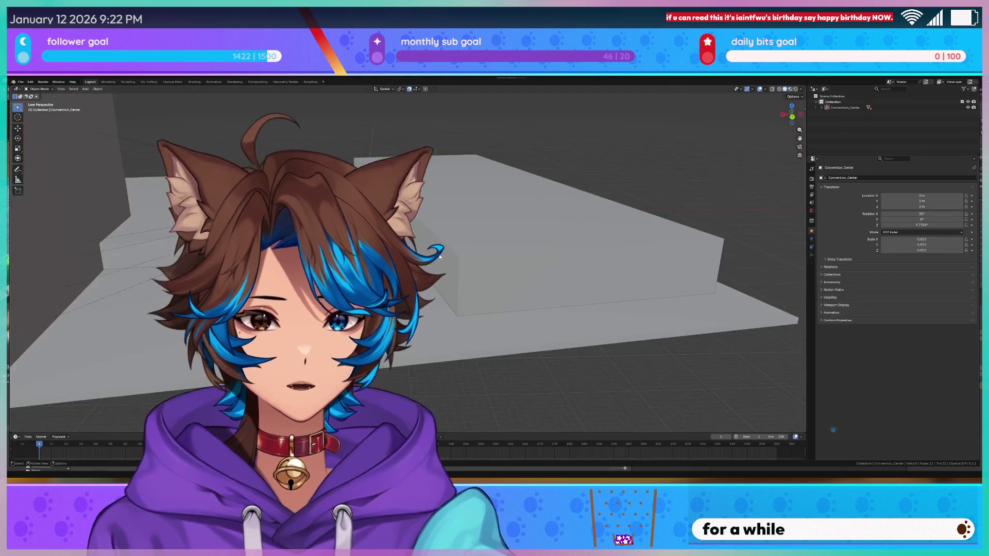
{"action": "mouse_move", "coordinate": [446, 355]}
{"action": "middle_mouse_down"}
{"action": "mouse_move", "coordinate": [413, 357]}
{"action": "mouse_move", "coordinate": [475, 359]}
{"action": "mouse_move", "coordinate": [423, 361]}
{"action": "middle_mouse_up"}
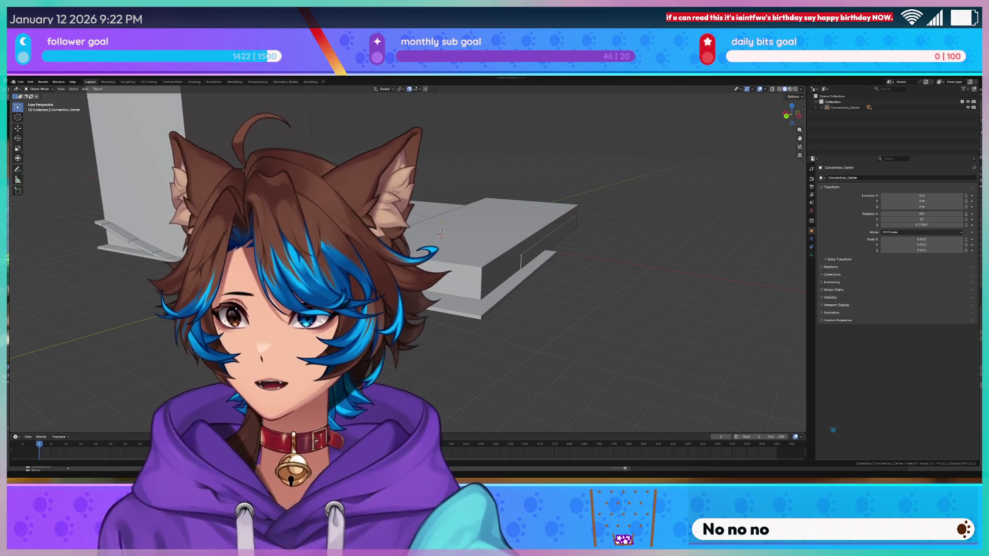
{"action": "mouse_move", "coordinate": [443, 237]}
{"action": "middle_mouse_down"}
{"action": "mouse_move", "coordinate": [422, 201]}
{"action": "mouse_move", "coordinate": [534, 330]}
{"action": "mouse_move", "coordinate": [745, 310]}
{"action": "mouse_move", "coordinate": [690, 321]}
{"action": "middle_mouse_up"}
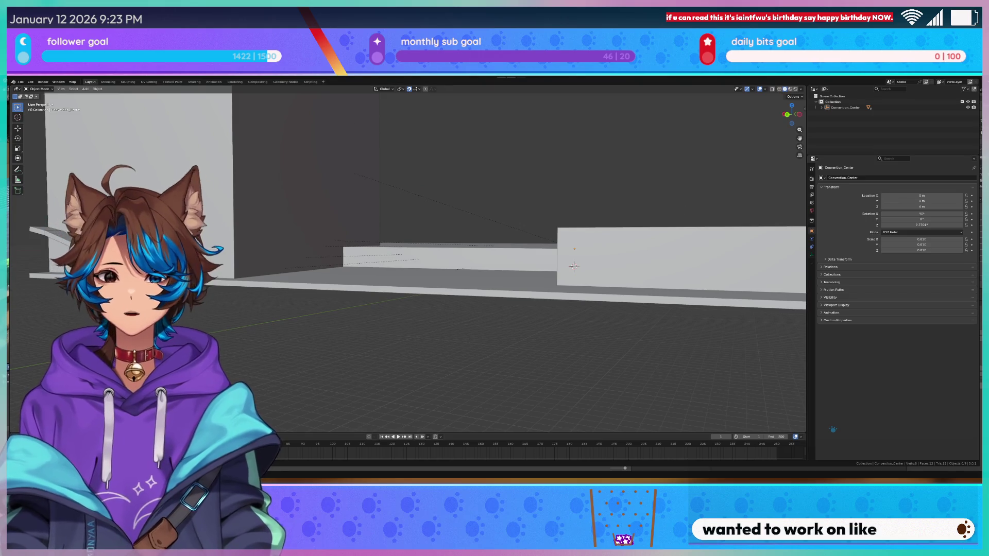
{"action": "scroll", "coordinate": [502, 271], "scroll_direction": "up", "scroll_amount": 5}
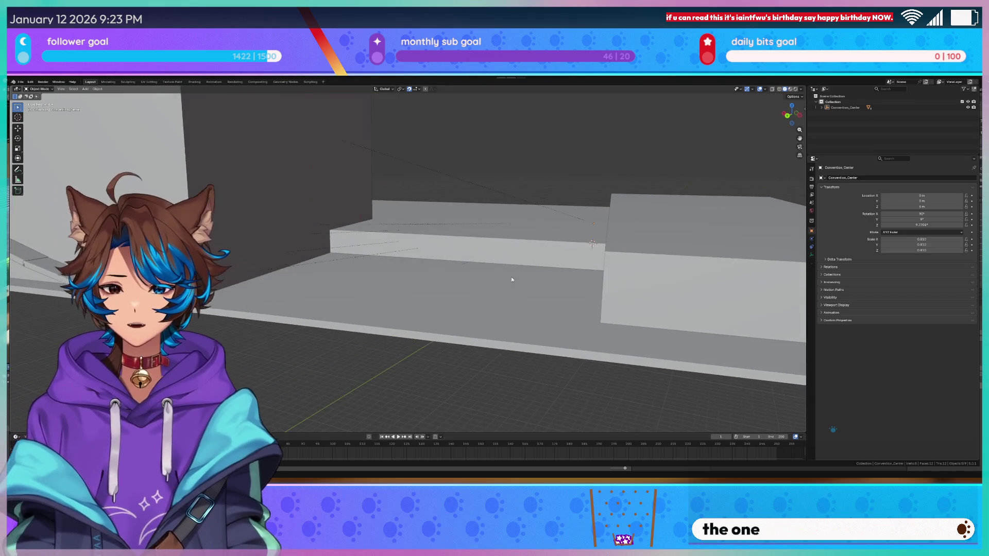
{"action": "scroll", "coordinate": [289, 325], "scroll_direction": "up", "scroll_amount": 2}
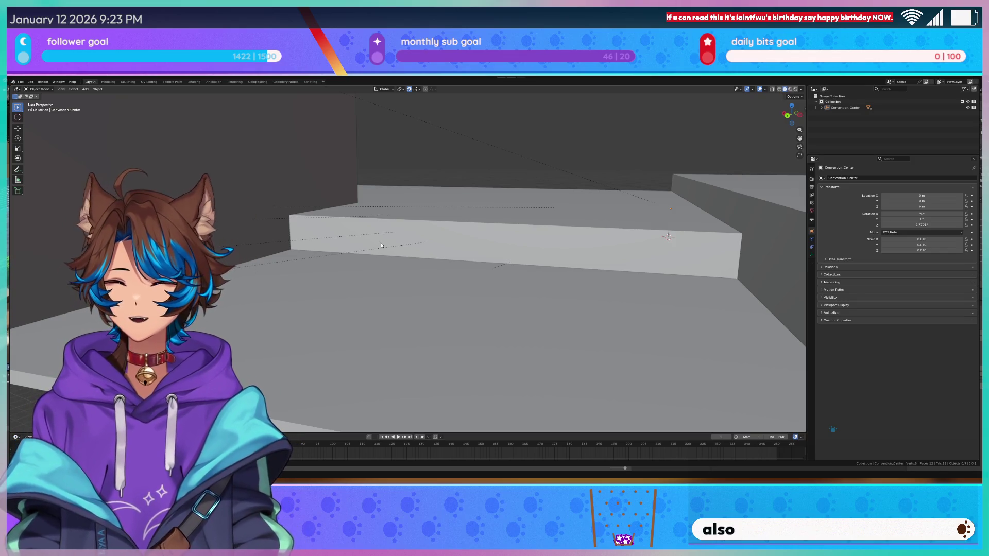
{"action": "middle_click_drag", "start_coordinate": [440, 227], "coordinate": [446, 227]}
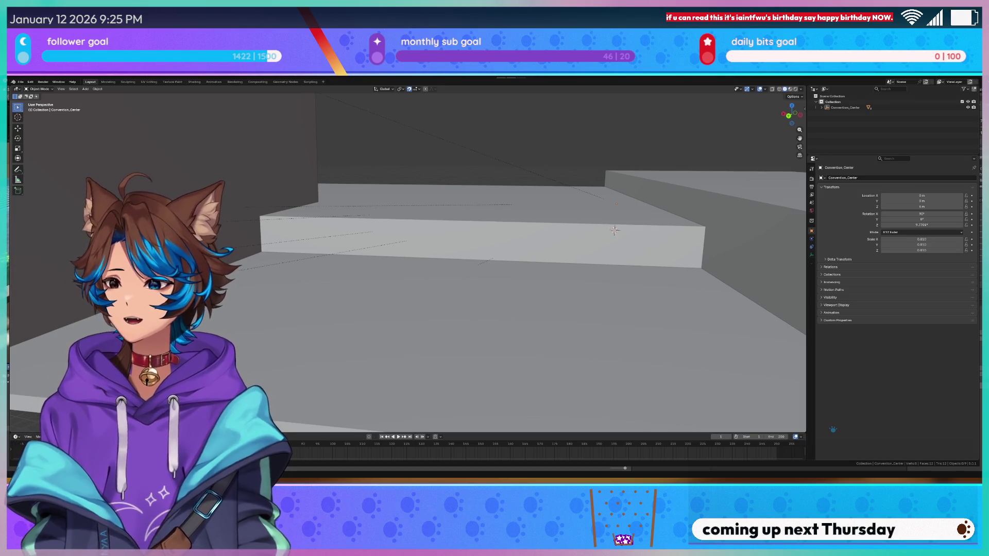
{"action": "scroll", "coordinate": [407, 257], "scroll_direction": "down", "scroll_amount": 5}
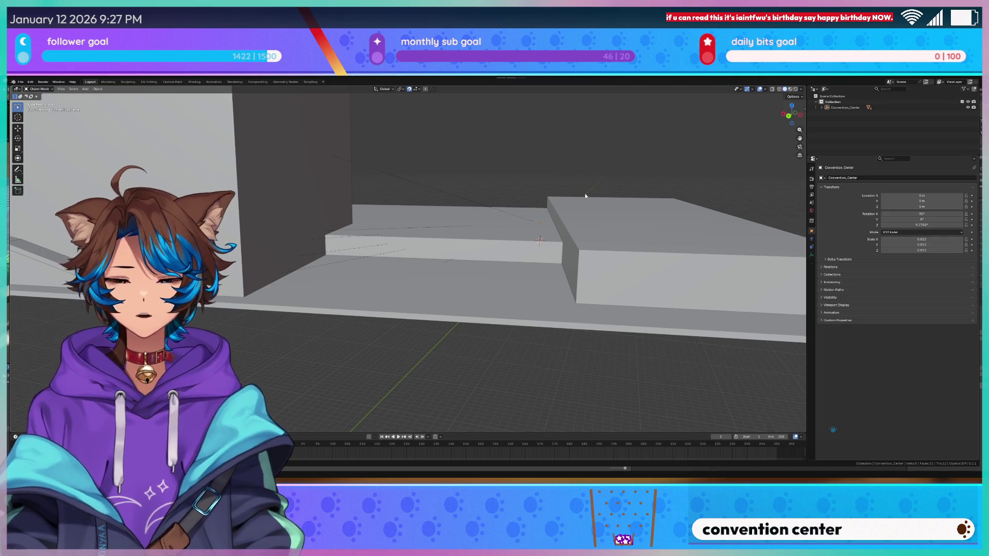
{"action": "scroll", "coordinate": [72, 170], "scroll_direction": "up", "scroll_amount": 2}
{"action": "left_click", "coordinate": [18, 169]}
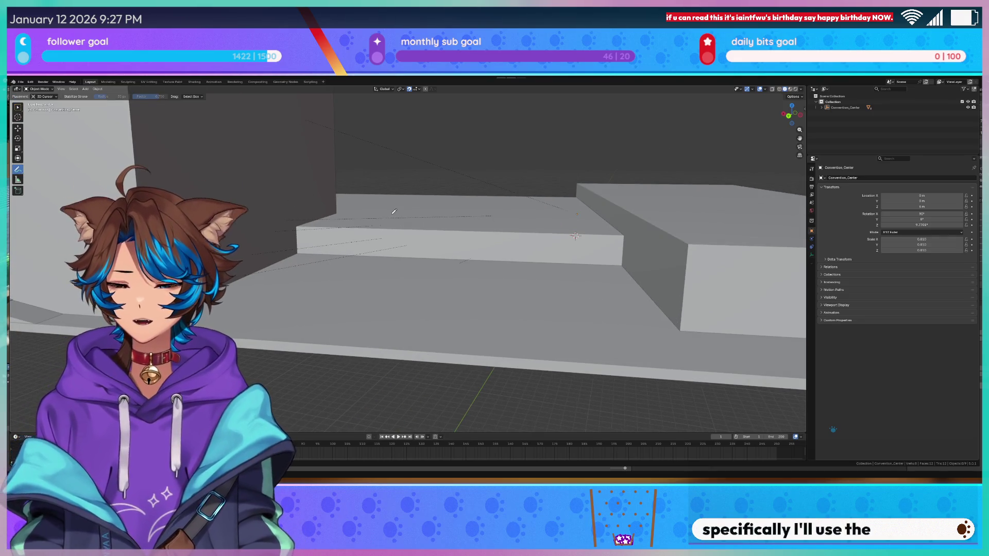
Draw thin annotation strokes across the floor before the steps, checking from a side view.
{"action": "mouse_move", "coordinate": [451, 205]}
{"action": "middle_mouse_down"}
{"action": "mouse_move", "coordinate": [433, 194]}
{"action": "mouse_move", "coordinate": [207, 238]}
{"action": "mouse_move", "coordinate": [220, 294]}
{"action": "middle_mouse_up"}
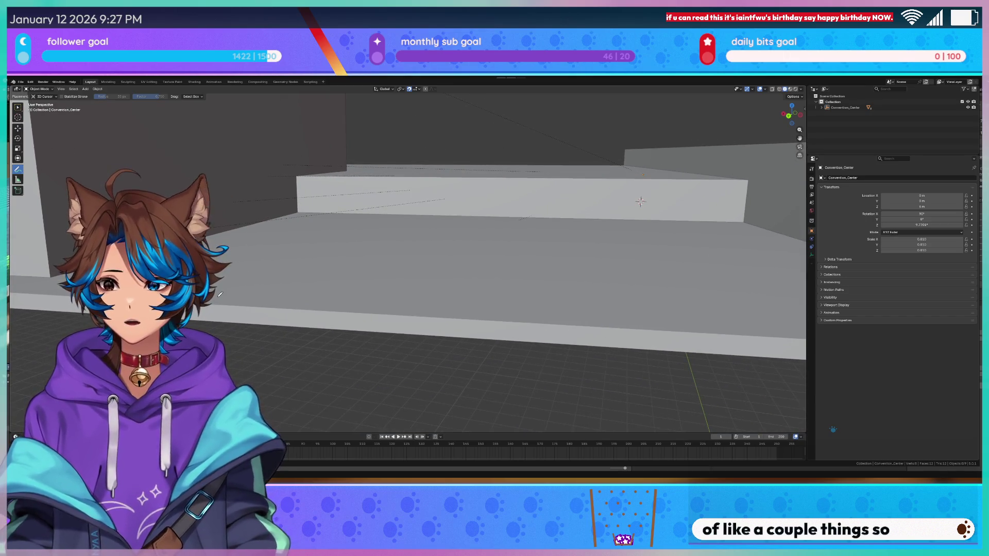
{"action": "left_click_drag", "start_coordinate": [592, 309], "coordinate": [746, 330]}
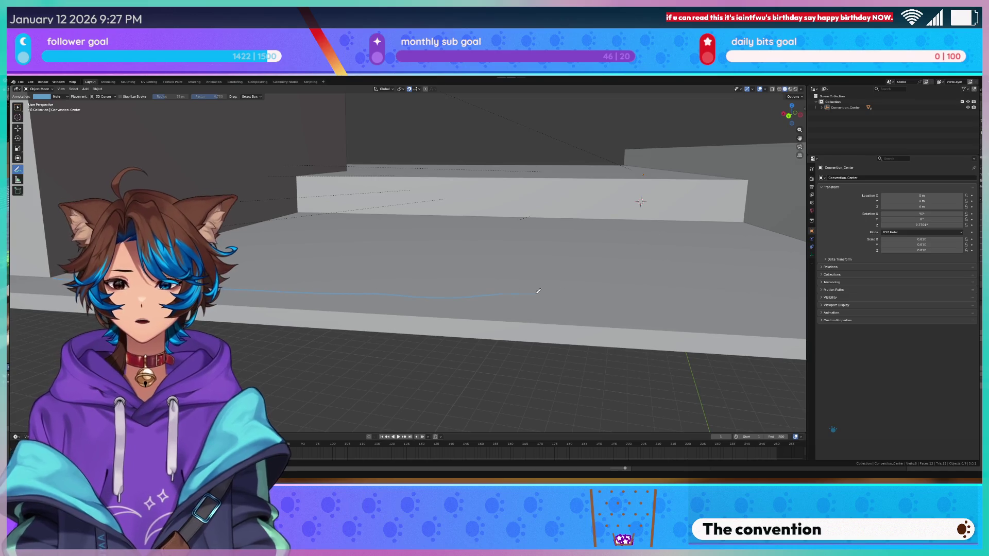
{"action": "key", "text": "ctrl+KP_3"}
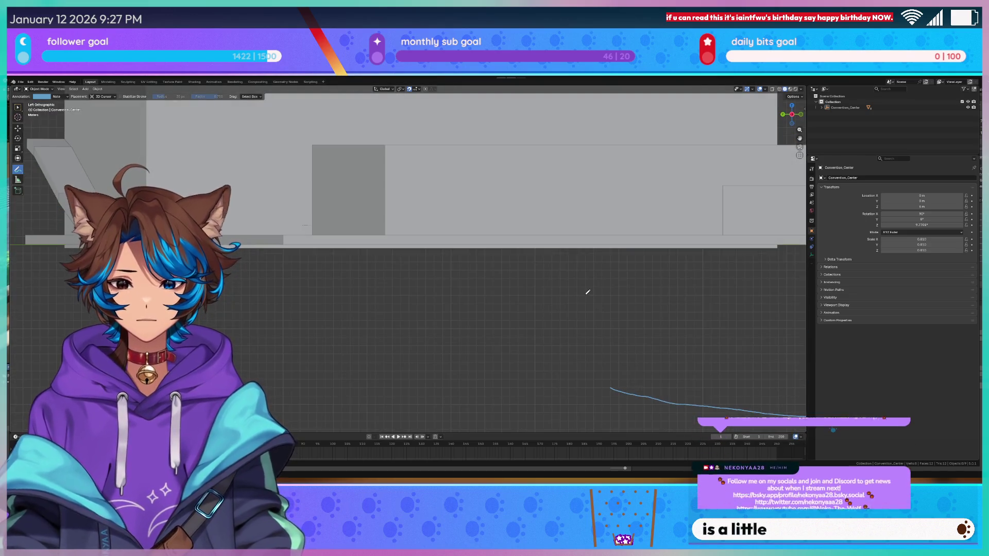
{"action": "key", "text": "KP_5"}
{"action": "middle_click_drag", "start_coordinate": [461, 259], "coordinate": [518, 279]}
{"action": "left_click_drag", "start_coordinate": [715, 303], "coordinate": [277, 309]}
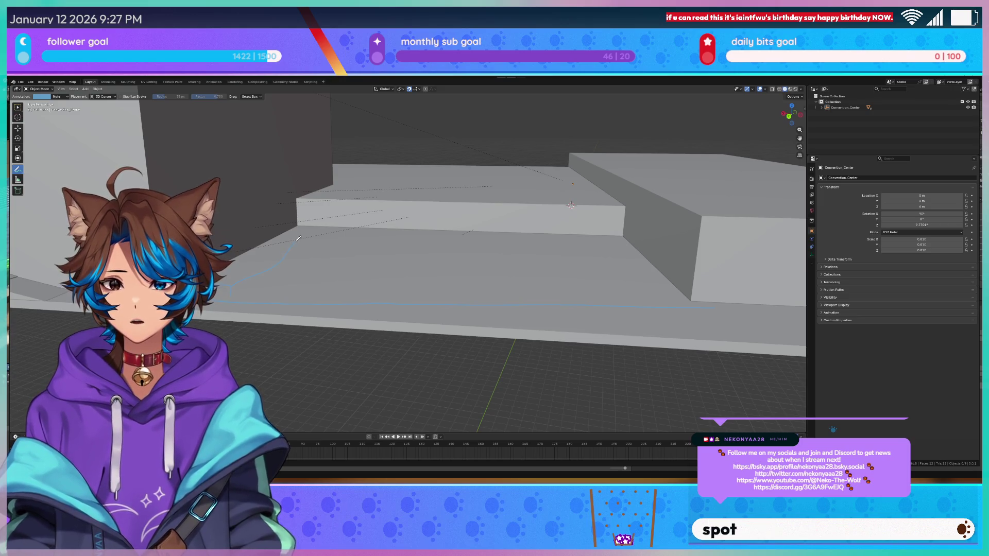
Draw a floor stroke and rounded blue cloud-shaped bulges to the left of the lower step.
{"action": "left_click_drag", "start_coordinate": [239, 280], "coordinate": [257, 238]}
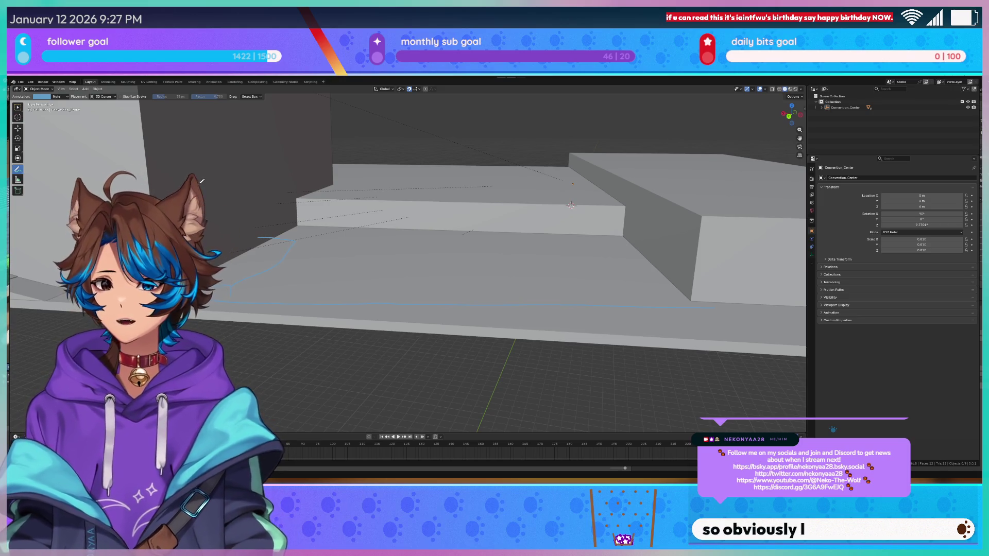
{"action": "left_click_drag", "start_coordinate": [153, 186], "coordinate": [191, 183]}
{"action": "left_click_drag", "start_coordinate": [234, 251], "coordinate": [220, 169]}
{"action": "mouse_move", "coordinate": [267, 219]}
{"action": "left_mouse_down"}
{"action": "mouse_move", "coordinate": [238, 227]}
{"action": "mouse_move", "coordinate": [269, 241]}
{"action": "left_mouse_up"}
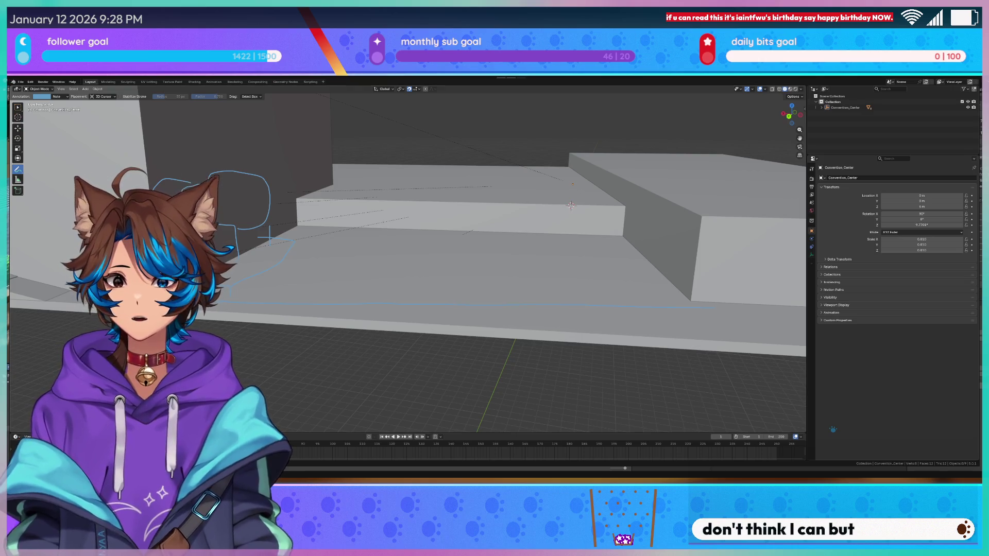
{"action": "mouse_move", "coordinate": [268, 226]}
{"action": "left_mouse_down"}
{"action": "mouse_move", "coordinate": [271, 165]}
{"action": "mouse_move", "coordinate": [262, 170]}
{"action": "left_mouse_up"}
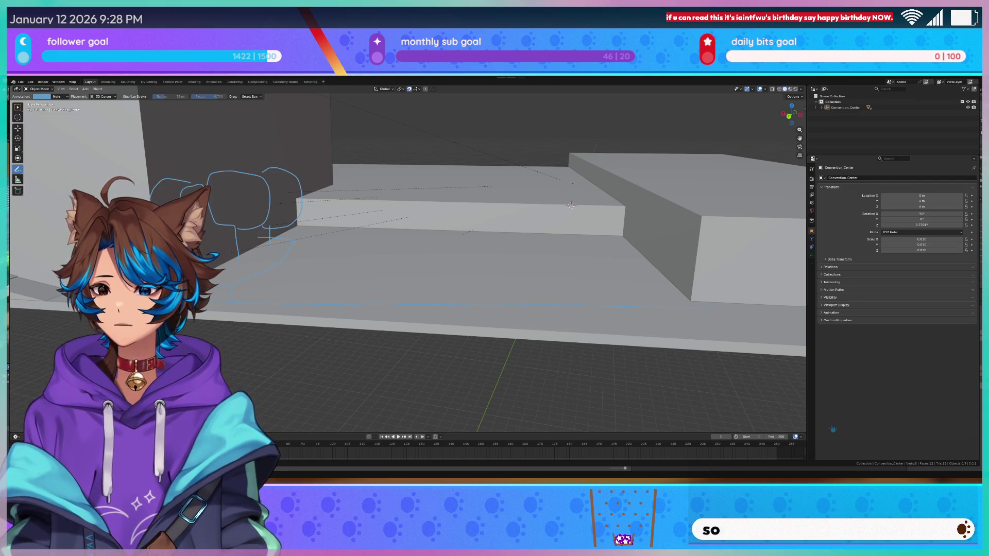
Zoom in and orbit to look down on the steps, then undo the cloud strokes.
{"action": "scroll", "coordinate": [407, 258], "scroll_direction": "up", "scroll_amount": 1}
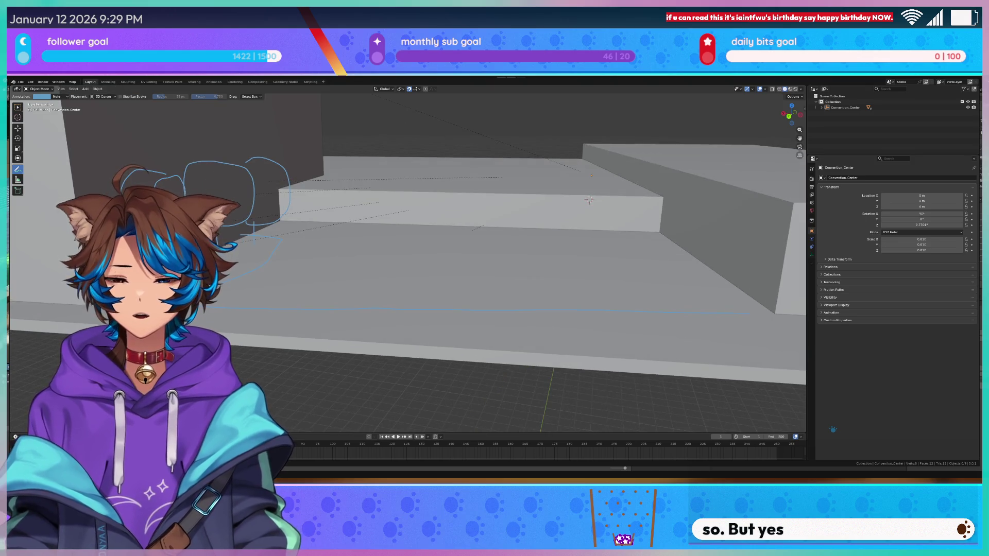
{"action": "scroll", "coordinate": [364, 236], "scroll_direction": "up", "scroll_amount": 5}
{"action": "mouse_move", "coordinate": [364, 237]}
{"action": "middle_mouse_down"}
{"action": "mouse_move", "coordinate": [388, 141]}
{"action": "mouse_move", "coordinate": [393, 419]}
{"action": "mouse_move", "coordinate": [609, 411]}
{"action": "mouse_move", "coordinate": [573, 432]}
{"action": "mouse_move", "coordinate": [517, 327]}
{"action": "middle_mouse_up"}
{"action": "key", "text": "ctrl+z"}
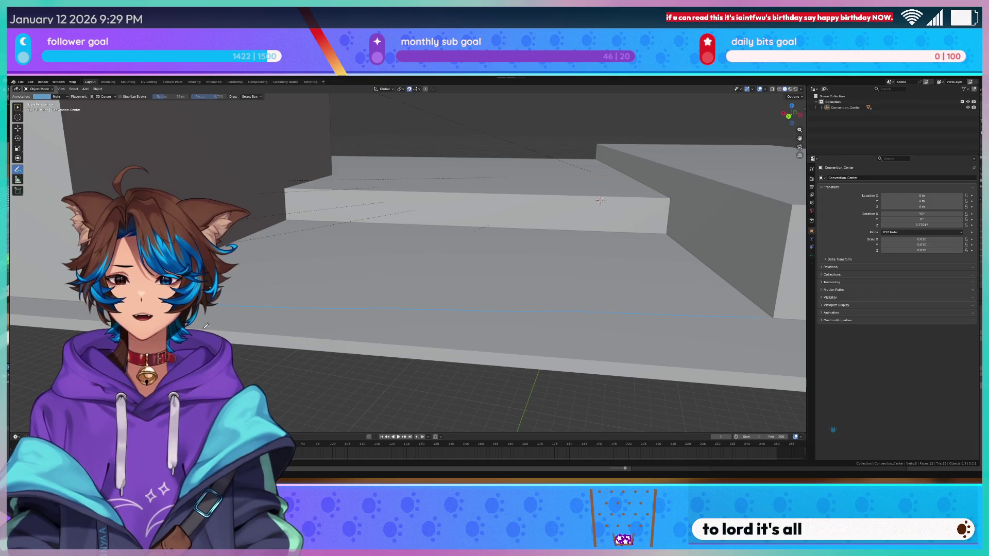
Redraw the blue cloud outline beside the lower step, looping and curving it upward.
{"action": "left_click_drag", "start_coordinate": [214, 309], "coordinate": [256, 308]}
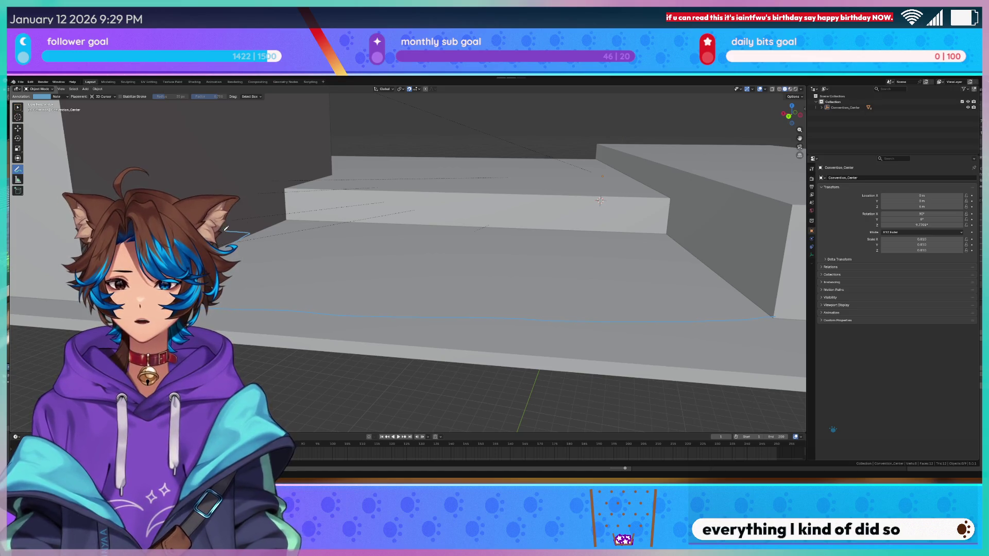
{"action": "left_click_drag", "start_coordinate": [221, 232], "coordinate": [241, 228]}
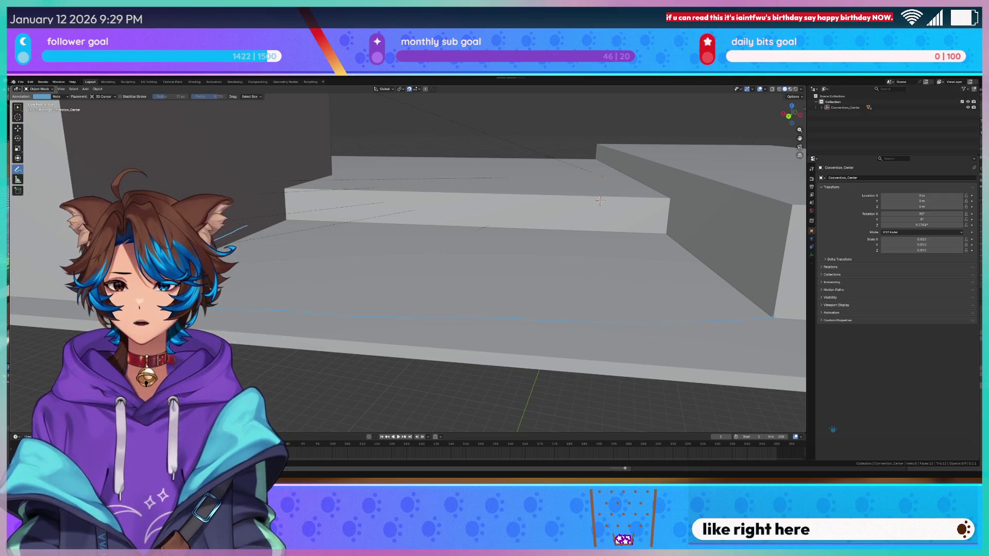
{"action": "left_click_drag", "start_coordinate": [239, 258], "coordinate": [278, 228]}
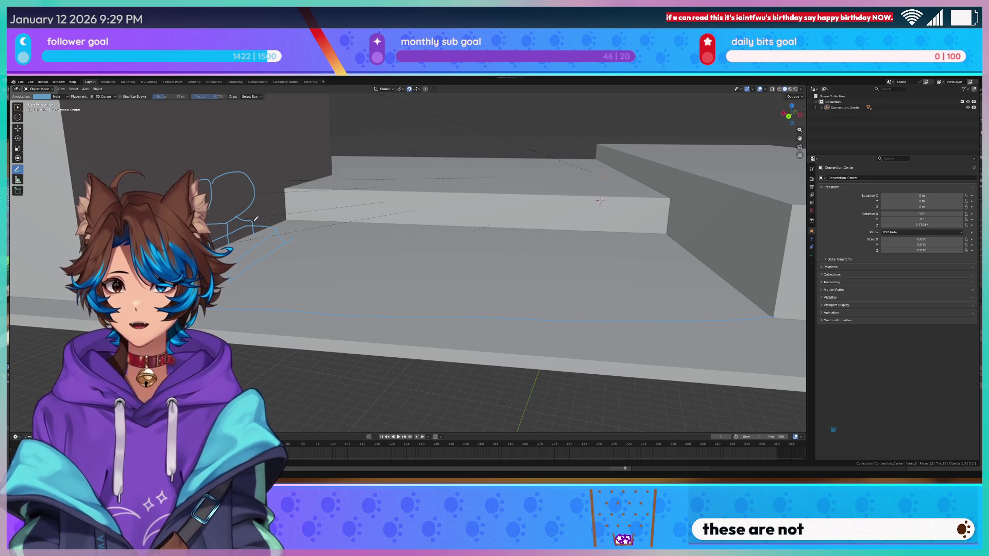
{"action": "left_click_drag", "start_coordinate": [273, 216], "coordinate": [281, 183]}
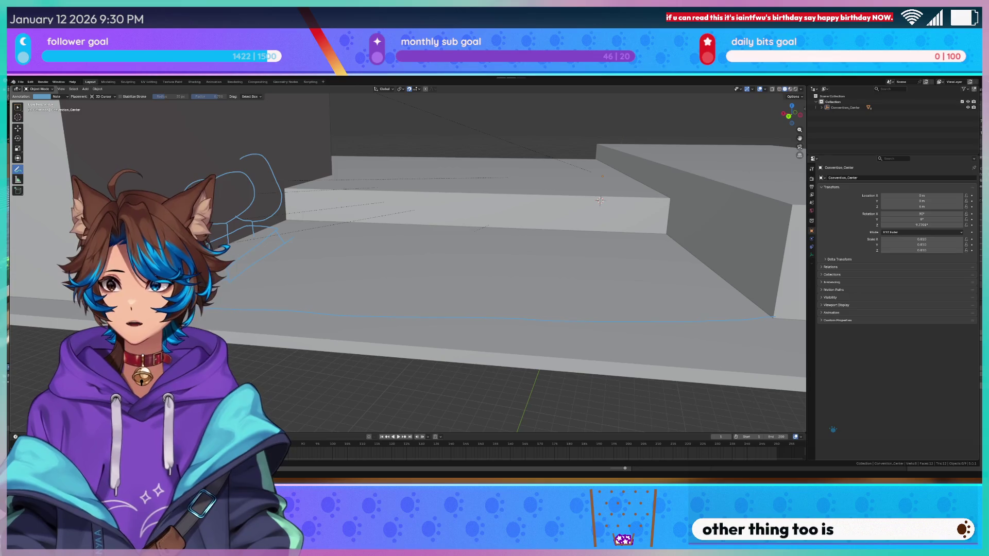
Trace the platform outline along the lower step's top edge with left and right vertical edges.
{"action": "mouse_move", "coordinate": [359, 192]}
{"action": "left_mouse_down"}
{"action": "mouse_move", "coordinate": [354, 201]}
{"action": "mouse_move", "coordinate": [394, 205]}
{"action": "left_mouse_up"}
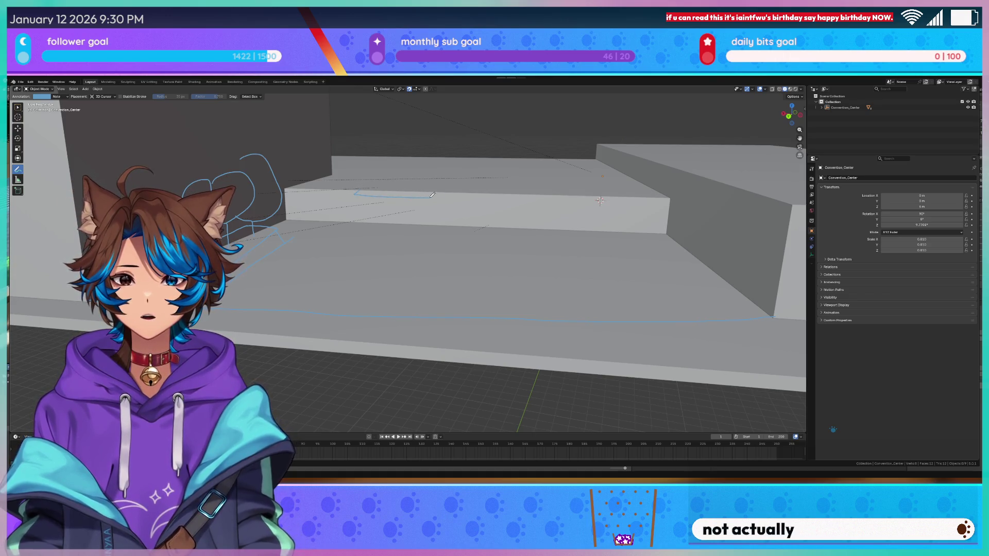
{"action": "left_click_drag", "start_coordinate": [345, 192], "coordinate": [600, 200]}
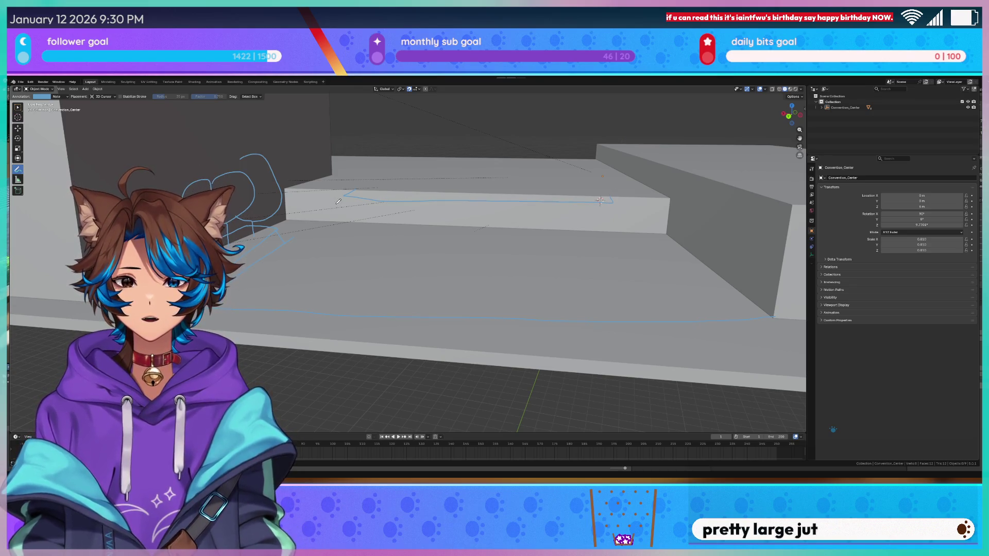
{"action": "left_click_drag", "start_coordinate": [345, 209], "coordinate": [344, 229]}
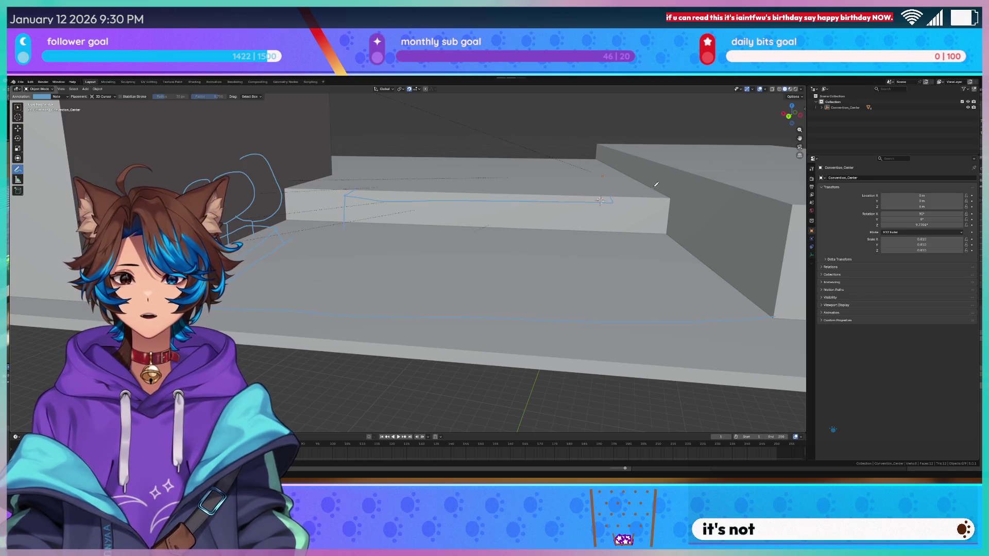
{"action": "left_click_drag", "start_coordinate": [615, 201], "coordinate": [607, 243]}
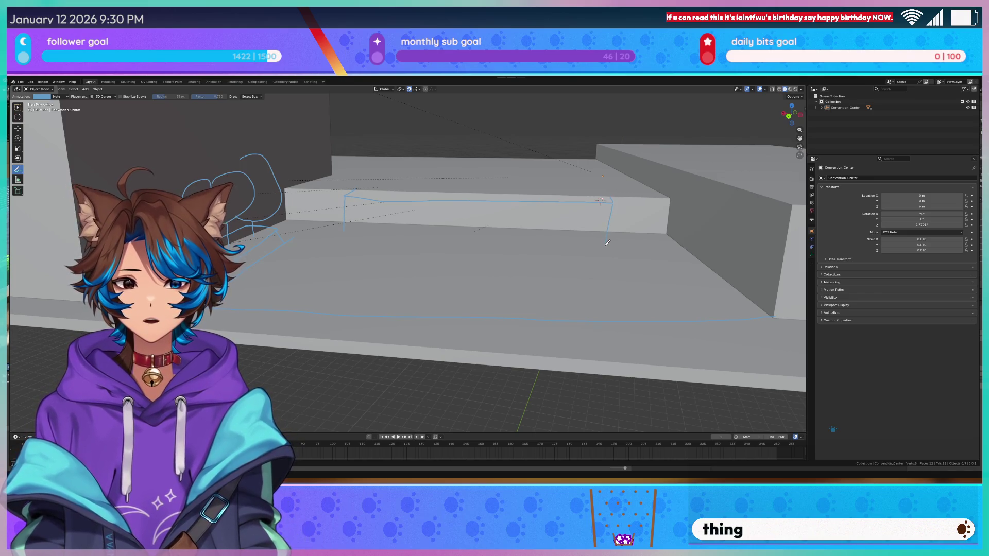
{"action": "mouse_move", "coordinate": [288, 194]}
{"action": "left_mouse_down"}
{"action": "mouse_move", "coordinate": [314, 192]}
{"action": "mouse_move", "coordinate": [335, 206]}
{"action": "mouse_move", "coordinate": [304, 209]}
{"action": "mouse_move", "coordinate": [311, 202]}
{"action": "left_mouse_up"}
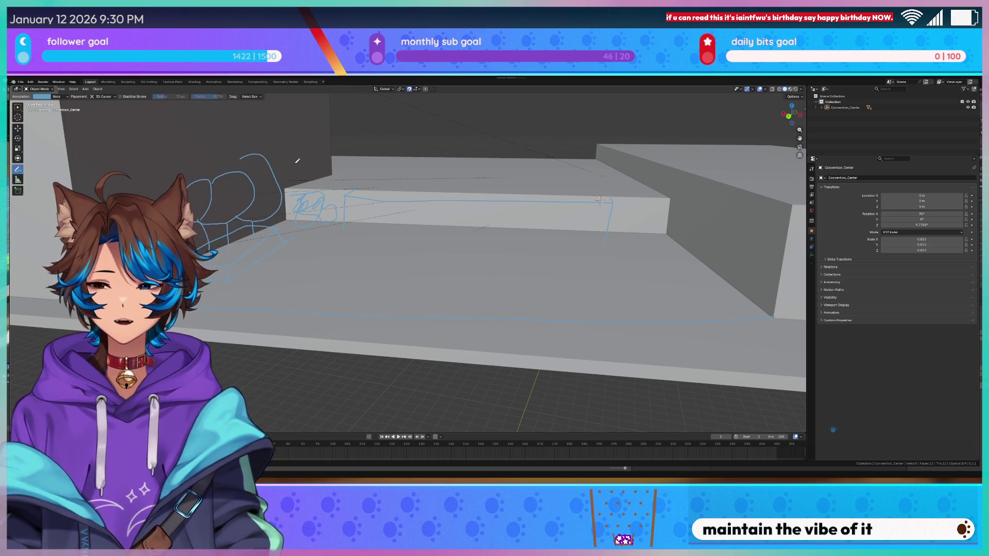
Add an upper-level line above the step and remove the stray arrow.
{"action": "left_click_drag", "start_coordinate": [327, 138], "coordinate": [395, 161]}
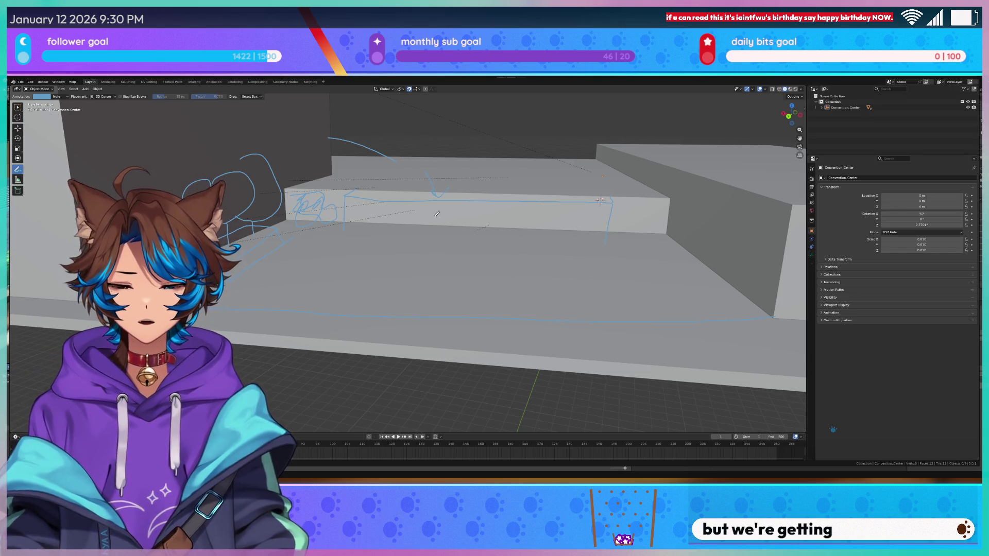
{"action": "mouse_move", "coordinate": [432, 172]}
{"action": "left_mouse_down"}
{"action": "mouse_move", "coordinate": [432, 189]}
{"action": "mouse_move", "coordinate": [447, 173]}
{"action": "left_mouse_up"}
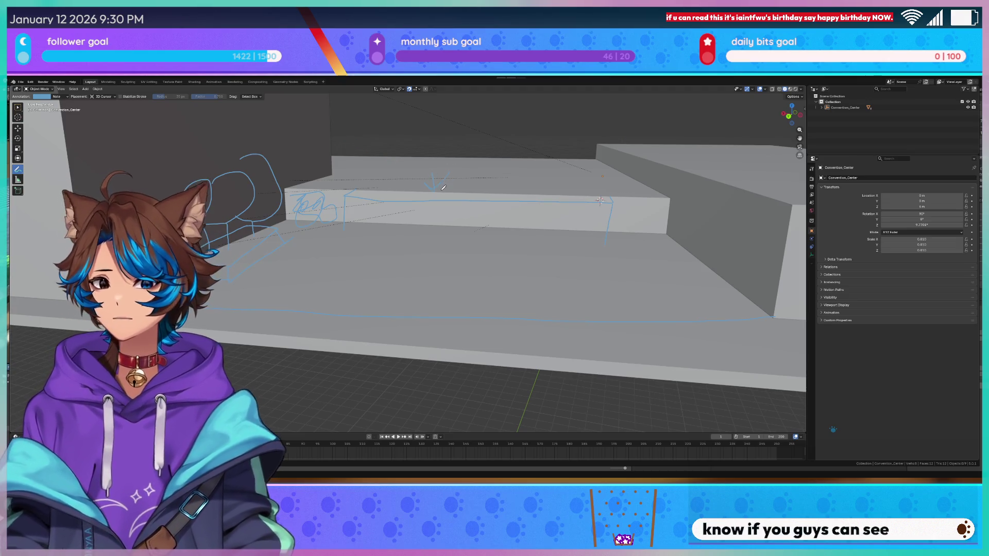
{"action": "key", "text": "ctrl+z"}
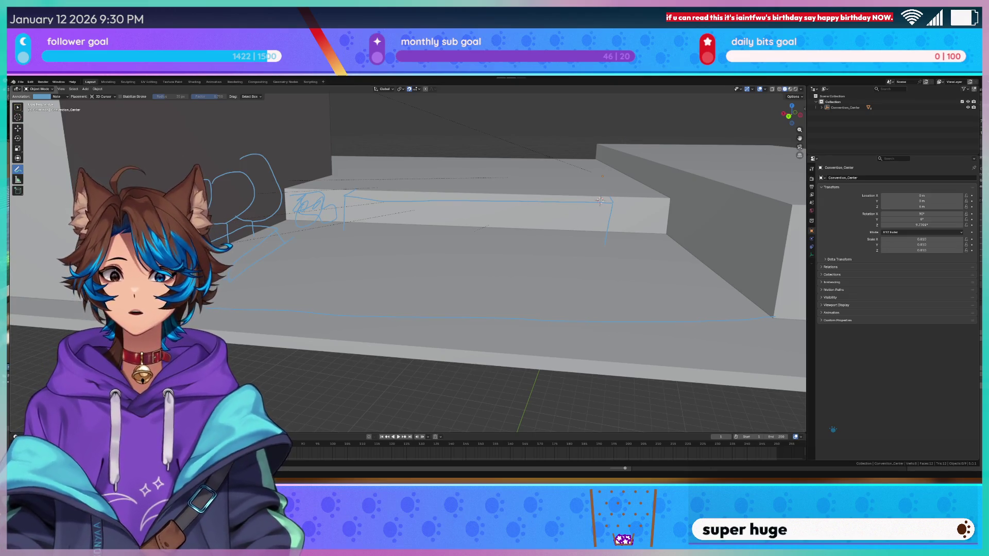
Outline the seating areas on the floor along the platform's front edge.
{"action": "left_click_drag", "start_coordinate": [344, 221], "coordinate": [589, 226]}
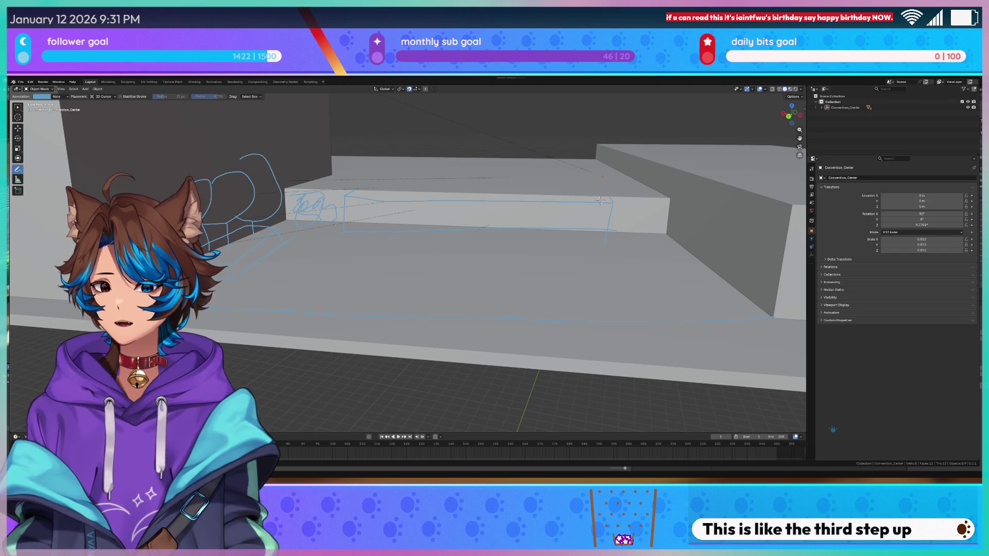
{"action": "left_click_drag", "start_coordinate": [361, 307], "coordinate": [343, 244]}
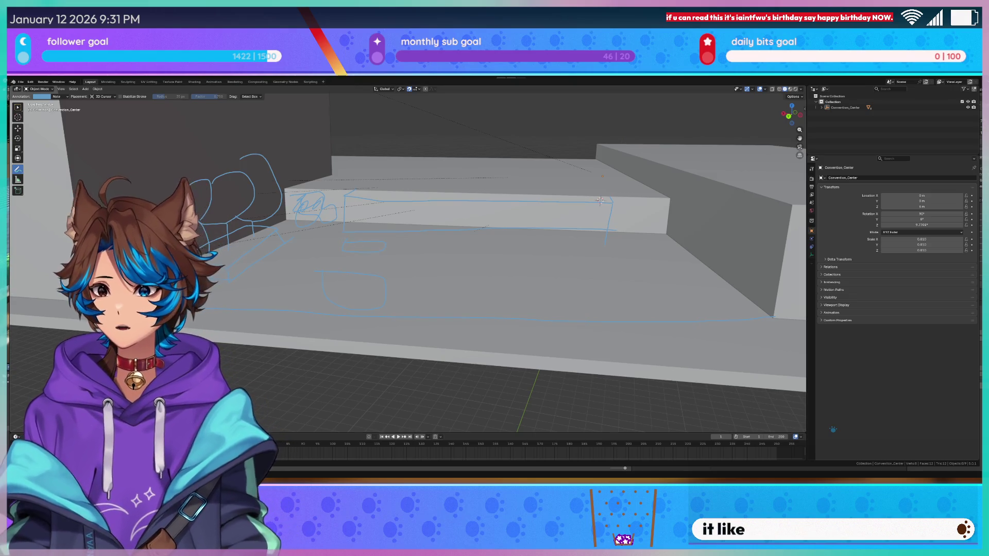
{"action": "mouse_move", "coordinate": [516, 281]}
{"action": "left_mouse_down"}
{"action": "mouse_move", "coordinate": [520, 305]}
{"action": "mouse_move", "coordinate": [592, 290]}
{"action": "mouse_move", "coordinate": [522, 276]}
{"action": "mouse_move", "coordinate": [597, 277]}
{"action": "left_mouse_up"}
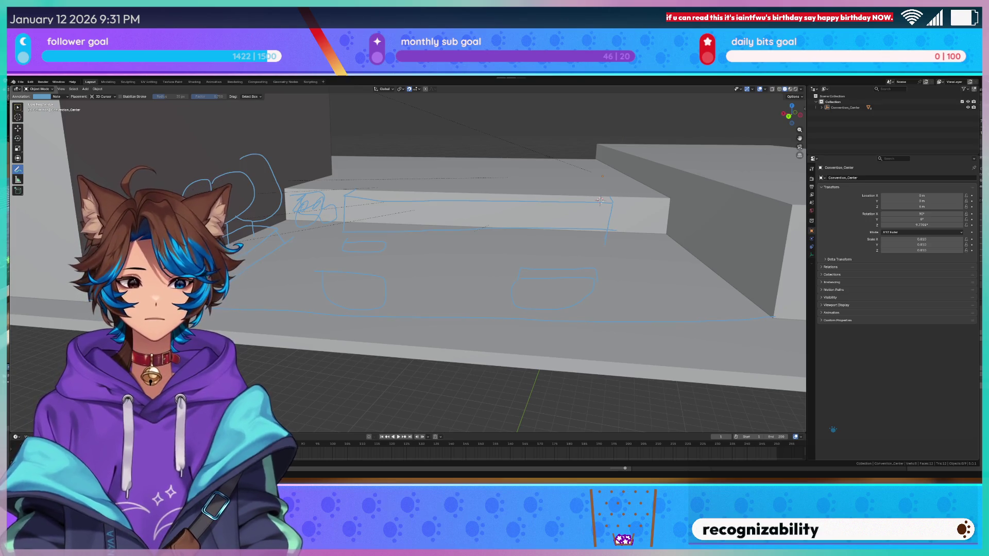
Draw three strokes extending the floor outline down and right from the platform's right end.
{"action": "left_click_drag", "start_coordinate": [612, 270], "coordinate": [772, 317]}
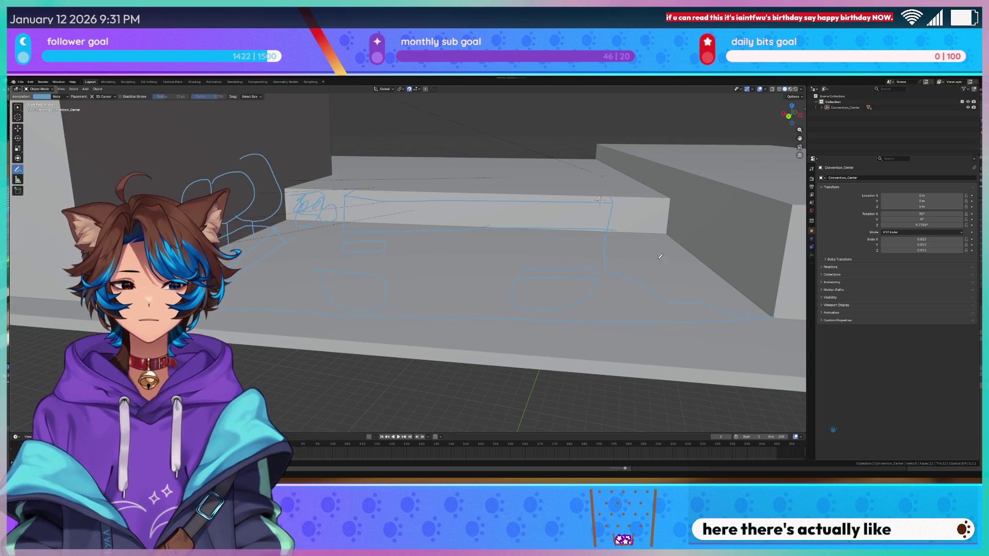
{"action": "left_click_drag", "start_coordinate": [608, 250], "coordinate": [624, 248]}
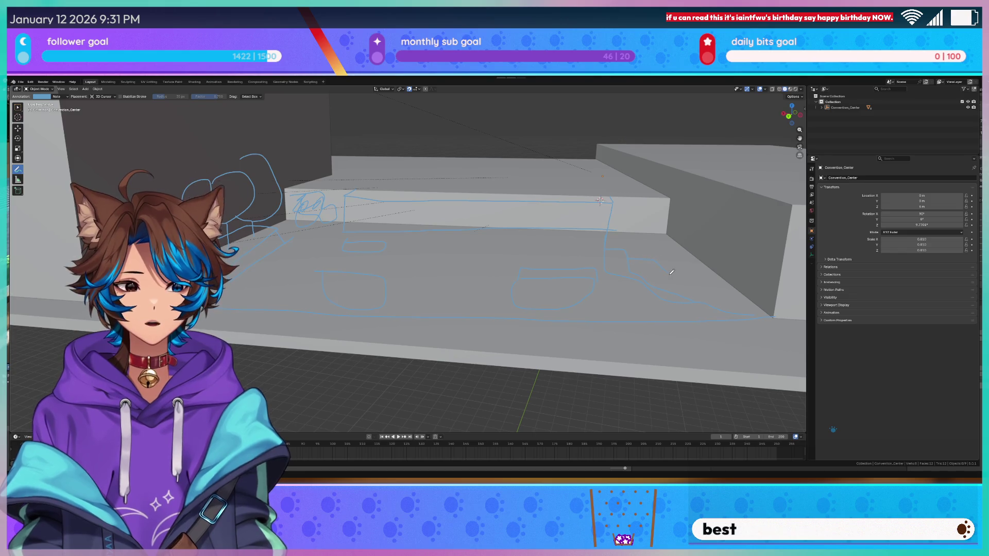
{"action": "left_click_drag", "start_coordinate": [628, 257], "coordinate": [693, 298]}
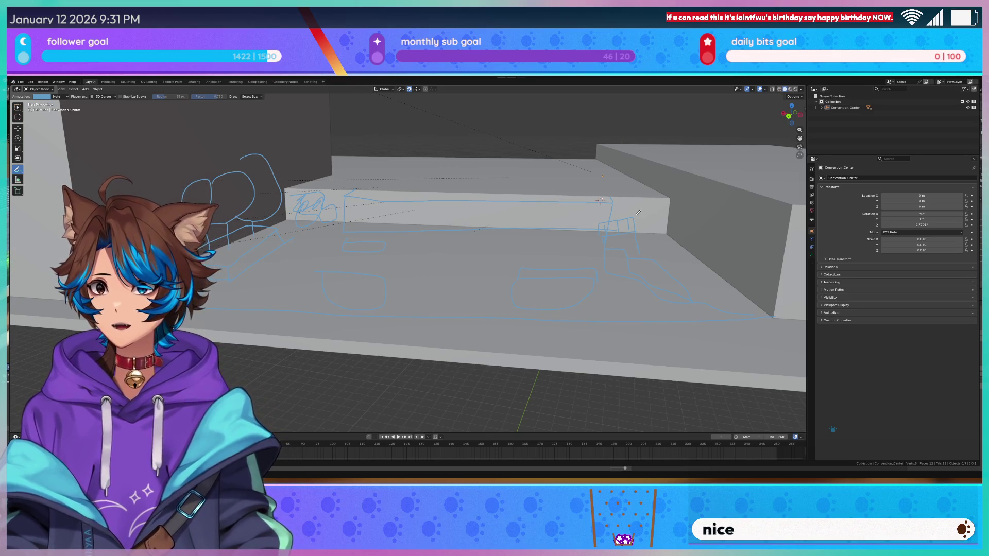
Draw three lines from the platform's right end along the sloped right-hand block.
{"action": "mouse_move", "coordinate": [637, 207]}
{"action": "left_mouse_down"}
{"action": "mouse_move", "coordinate": [636, 222]}
{"action": "mouse_move", "coordinate": [786, 284]}
{"action": "left_mouse_up"}
{"action": "mouse_move", "coordinate": [631, 208]}
{"action": "left_mouse_down"}
{"action": "mouse_move", "coordinate": [707, 219]}
{"action": "mouse_move", "coordinate": [781, 249]}
{"action": "left_mouse_up"}
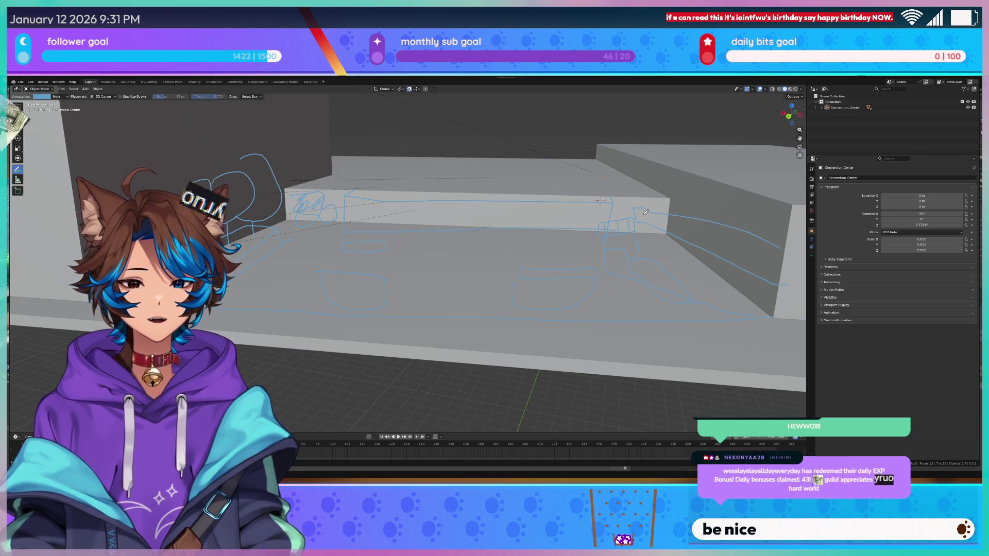
{"action": "mouse_move", "coordinate": [634, 209]}
{"action": "left_mouse_down"}
{"action": "mouse_move", "coordinate": [748, 239]}
{"action": "mouse_move", "coordinate": [791, 283]}
{"action": "left_mouse_up"}
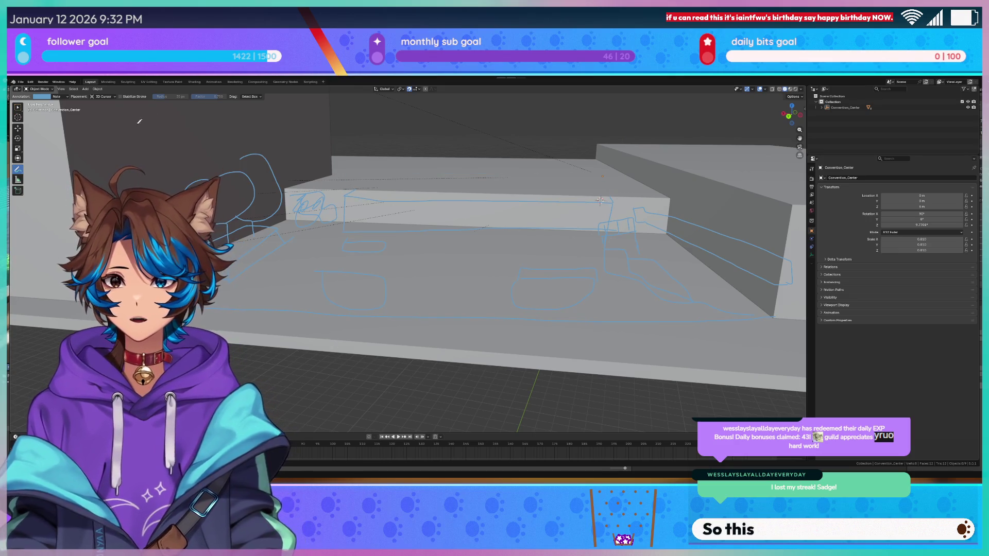
Undo the large loop across the upper hall and recolour all annotations yellow.
{"action": "mouse_move", "coordinate": [150, 138]}
{"action": "left_mouse_down"}
{"action": "mouse_move", "coordinate": [695, 141]}
{"action": "mouse_move", "coordinate": [767, 309]}
{"action": "mouse_move", "coordinate": [335, 359]}
{"action": "mouse_move", "coordinate": [227, 359]}
{"action": "left_mouse_up"}
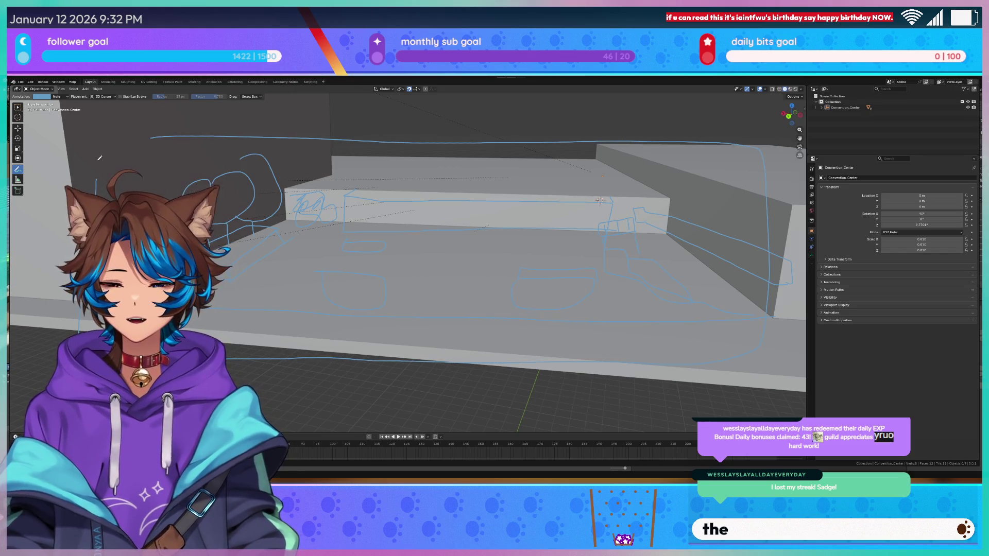
{"action": "key", "text": "ctrl+z"}
{"action": "left_click", "coordinate": [41, 96]}
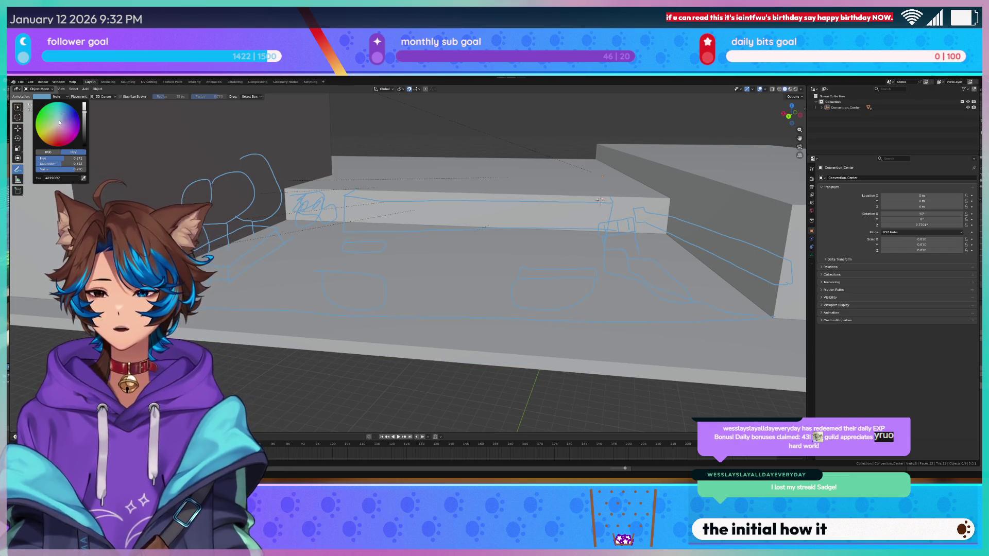
{"action": "left_click", "coordinate": [56, 121]}
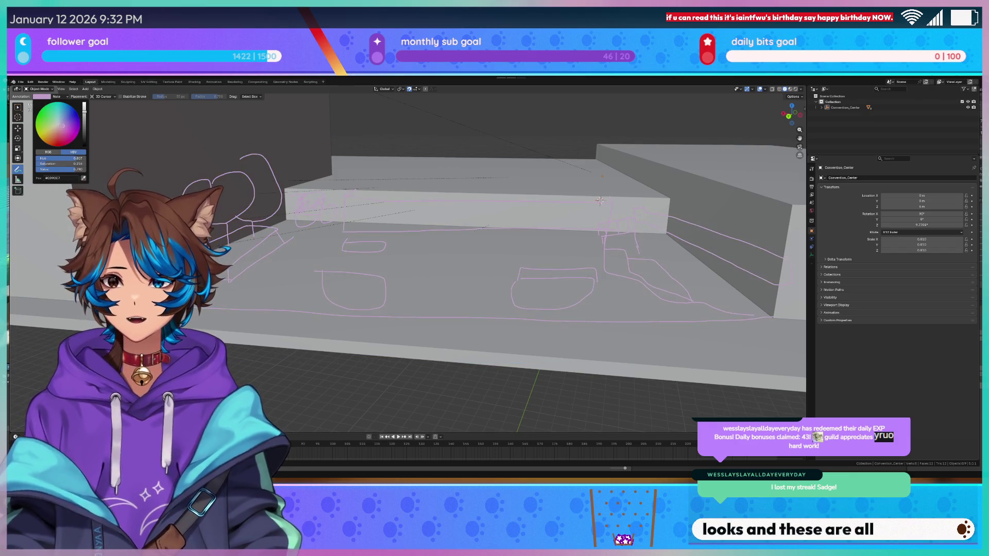
{"action": "mouse_move", "coordinate": [56, 121]}
{"action": "left_mouse_down"}
{"action": "mouse_move", "coordinate": [57, 144]}
{"action": "mouse_move", "coordinate": [77, 133]}
{"action": "mouse_move", "coordinate": [68, 104]}
{"action": "mouse_move", "coordinate": [52, 102]}
{"action": "mouse_move", "coordinate": [38, 112]}
{"action": "mouse_move", "coordinate": [39, 135]}
{"action": "left_mouse_up"}
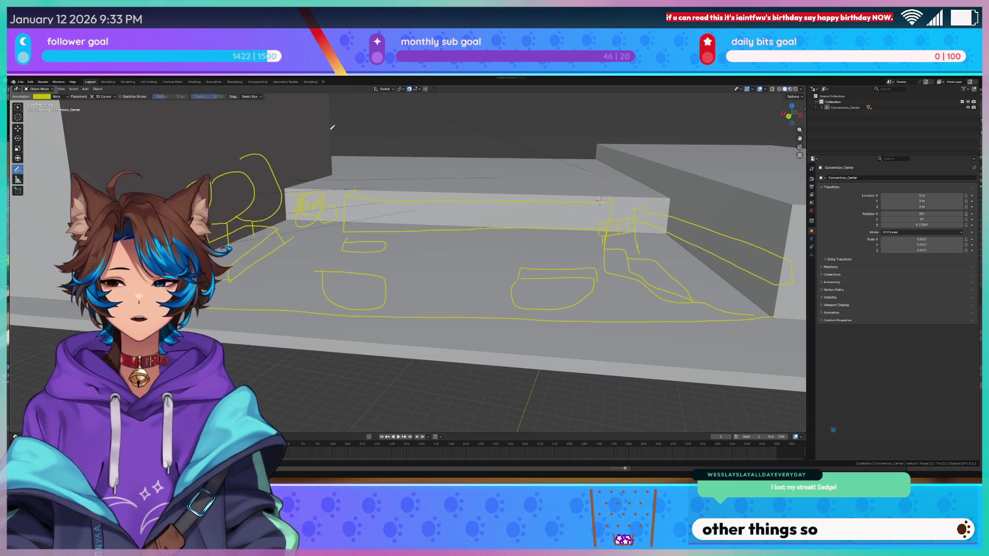
Draw yellow upper-level lines along the back wall and behind the platform top, undoing the extra one.
{"action": "left_click_drag", "start_coordinate": [332, 128], "coordinate": [692, 123]}
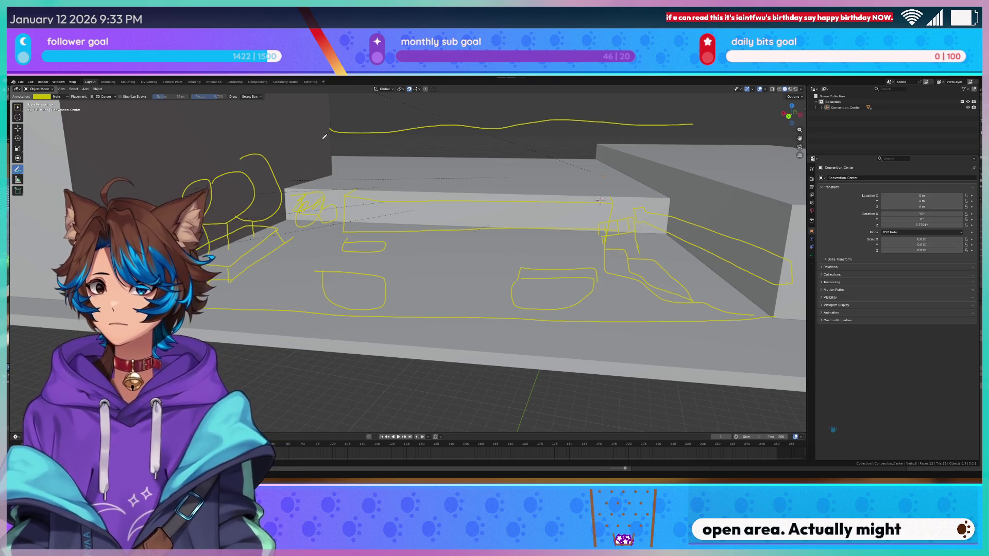
{"action": "left_click_drag", "start_coordinate": [338, 134], "coordinate": [356, 135]}
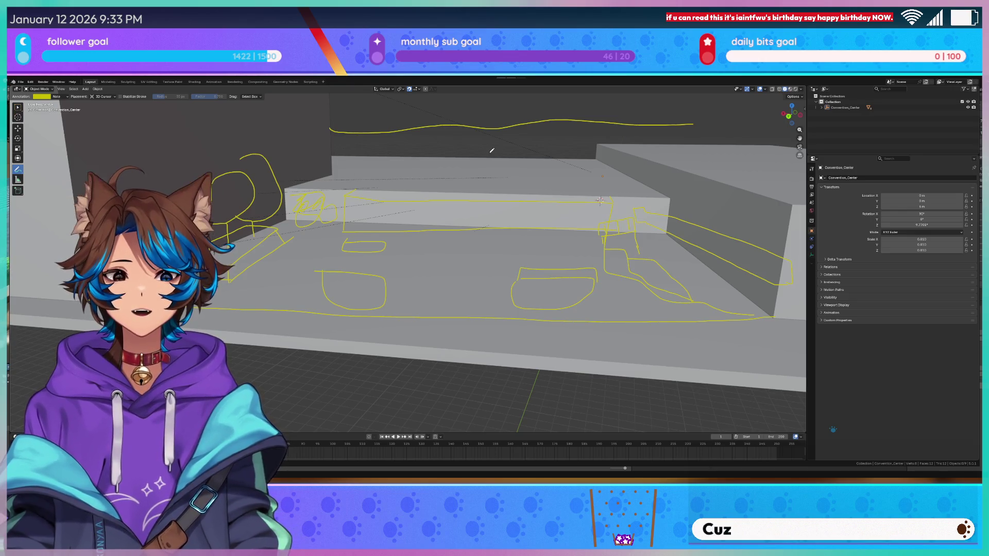
{"action": "mouse_move", "coordinate": [388, 168]}
{"action": "left_mouse_down"}
{"action": "mouse_move", "coordinate": [410, 149]}
{"action": "mouse_move", "coordinate": [515, 167]}
{"action": "mouse_move", "coordinate": [626, 169]}
{"action": "left_mouse_up"}
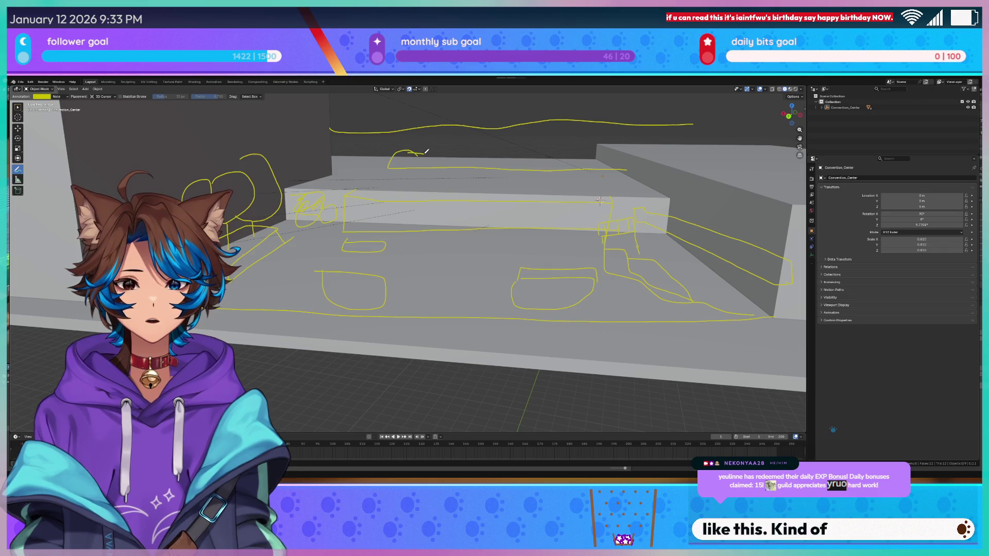
{"action": "left_click_drag", "start_coordinate": [407, 153], "coordinate": [598, 150]}
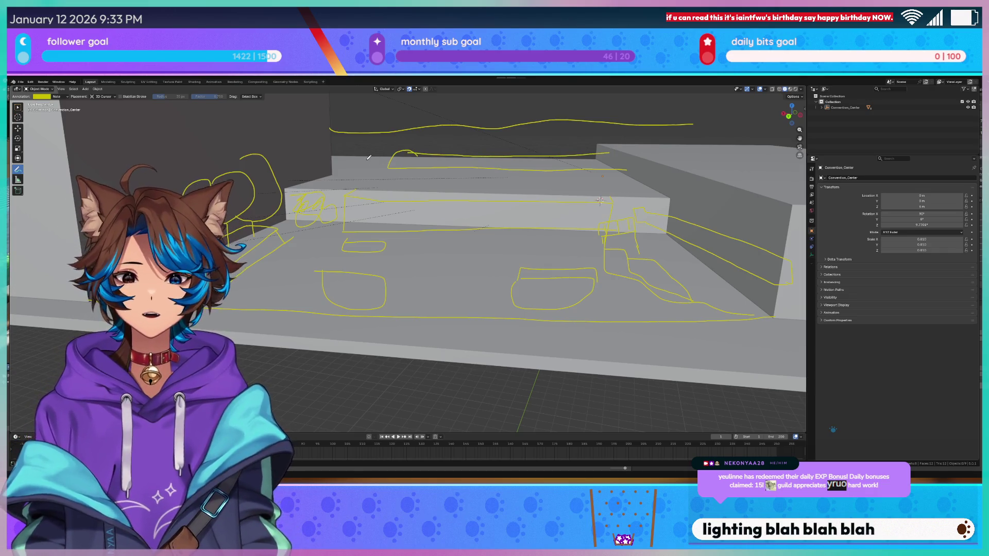
{"action": "mouse_move", "coordinate": [369, 153]}
{"action": "left_mouse_down"}
{"action": "mouse_move", "coordinate": [389, 143]}
{"action": "mouse_move", "coordinate": [716, 138]}
{"action": "left_mouse_up"}
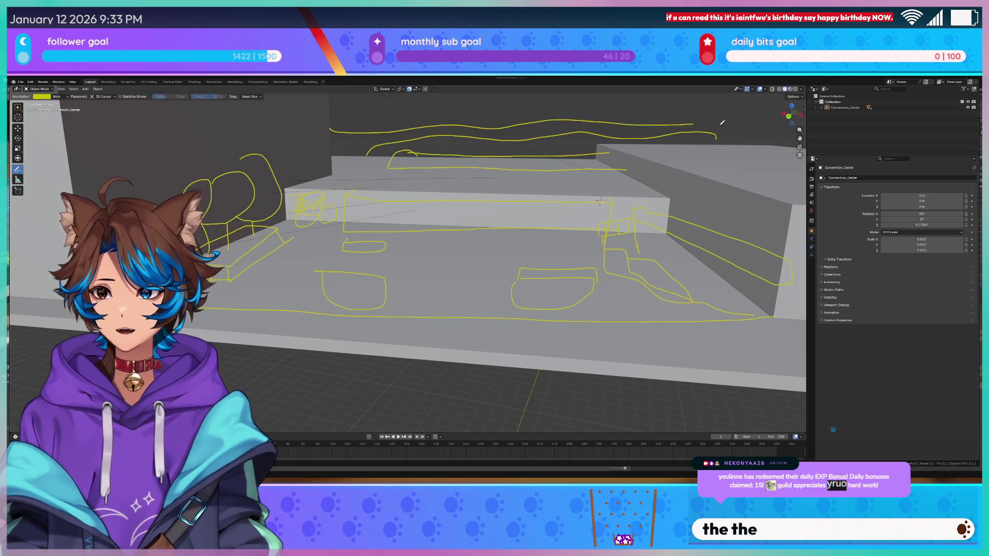
{"action": "key", "text": "ctrl+z"}
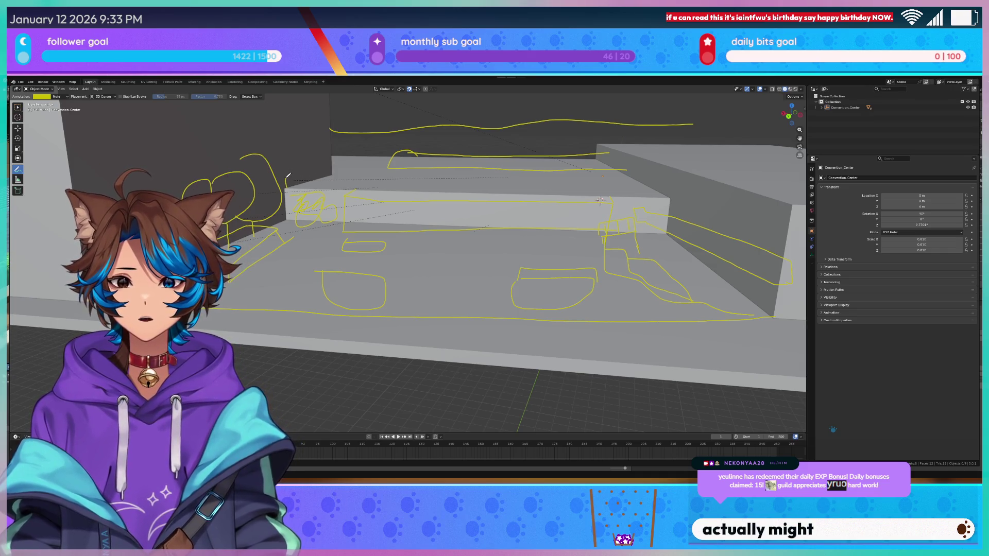
{"action": "mouse_move", "coordinate": [73, 138]}
{"action": "left_mouse_down"}
{"action": "mouse_move", "coordinate": [161, 145]}
{"action": "mouse_move", "coordinate": [137, 159]}
{"action": "left_mouse_up"}
Trace a yellow line along the platform's back top edge, undoing stray strokes and adding a small mark.
{"action": "key", "text": "ctrl+z"}
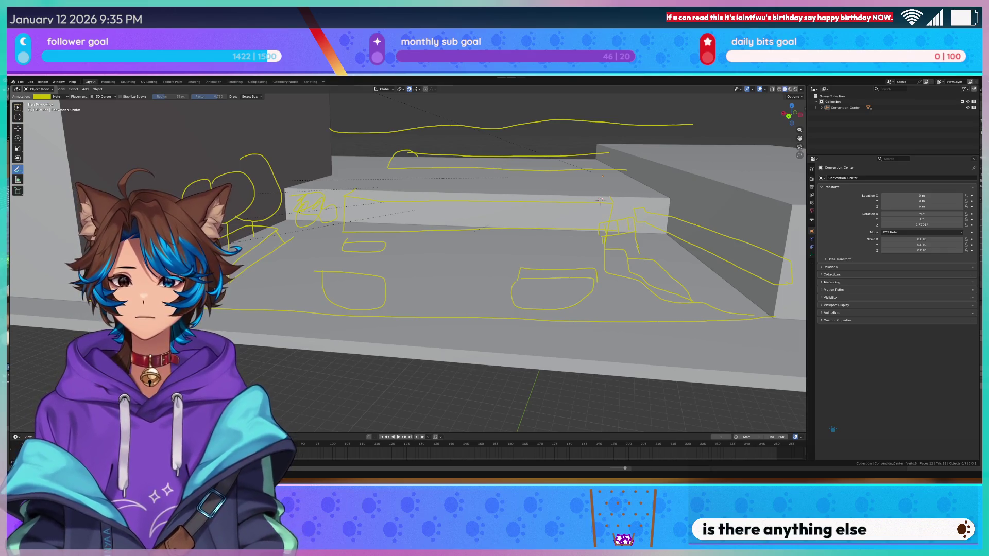
{"action": "mouse_move", "coordinate": [287, 180]}
{"action": "left_mouse_down"}
{"action": "mouse_move", "coordinate": [635, 178]}
{"action": "mouse_move", "coordinate": [661, 191]}
{"action": "left_mouse_up"}
{"action": "left_click_drag", "start_coordinate": [257, 139], "coordinate": [330, 160]}
{"action": "key", "text": "ctrl+z"}
{"action": "mouse_move", "coordinate": [335, 164]}
{"action": "left_mouse_down"}
{"action": "mouse_move", "coordinate": [351, 174]}
{"action": "mouse_move", "coordinate": [341, 176]}
{"action": "left_mouse_up"}
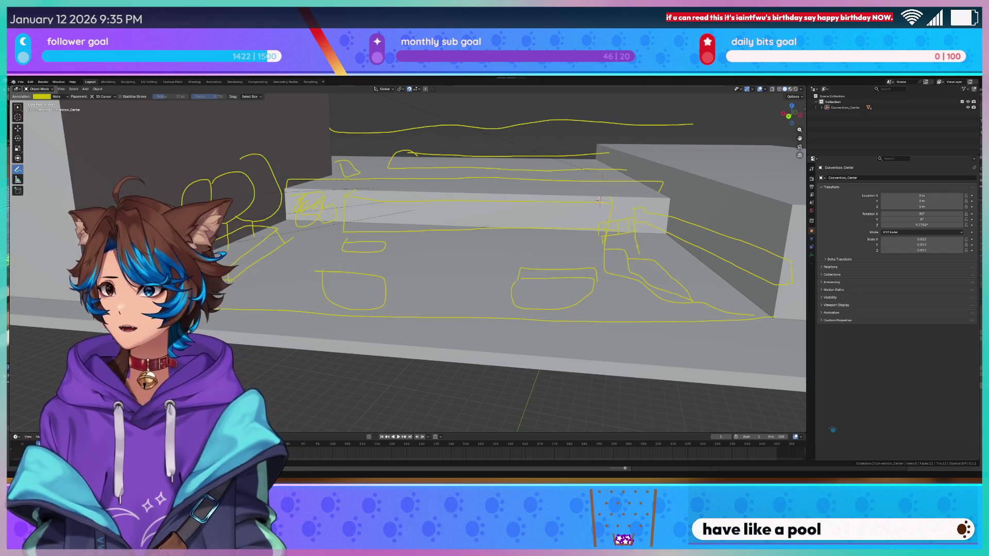
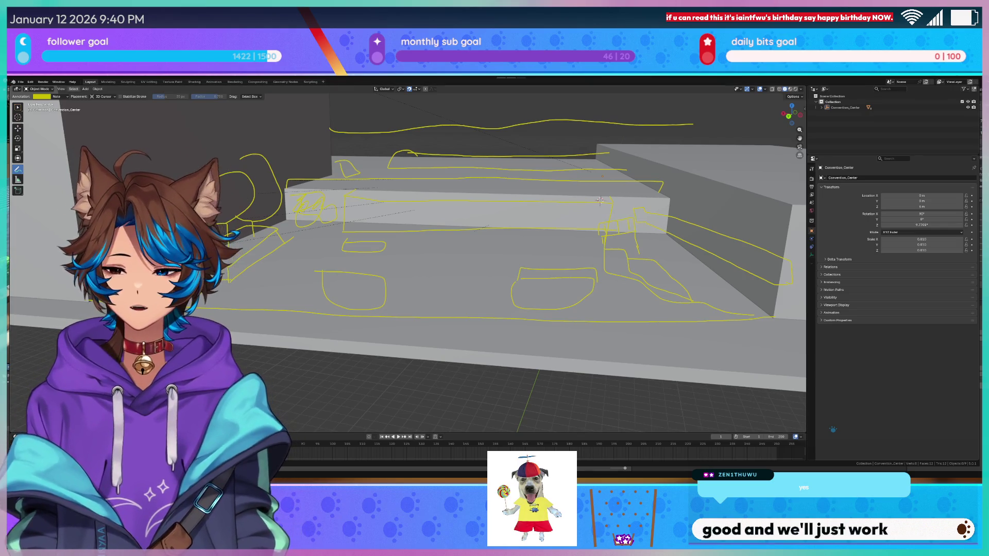
Zoom and orbit the viewport to frame the yellow annotation sketches over the building.
{"action": "scroll", "coordinate": [407, 258], "scroll_direction": "down", "scroll_amount": 4}
{"action": "middle_click_drag", "start_coordinate": [407, 258], "coordinate": [396, 293]}
{"action": "middle_click_drag", "start_coordinate": [498, 231], "coordinate": [515, 211]}
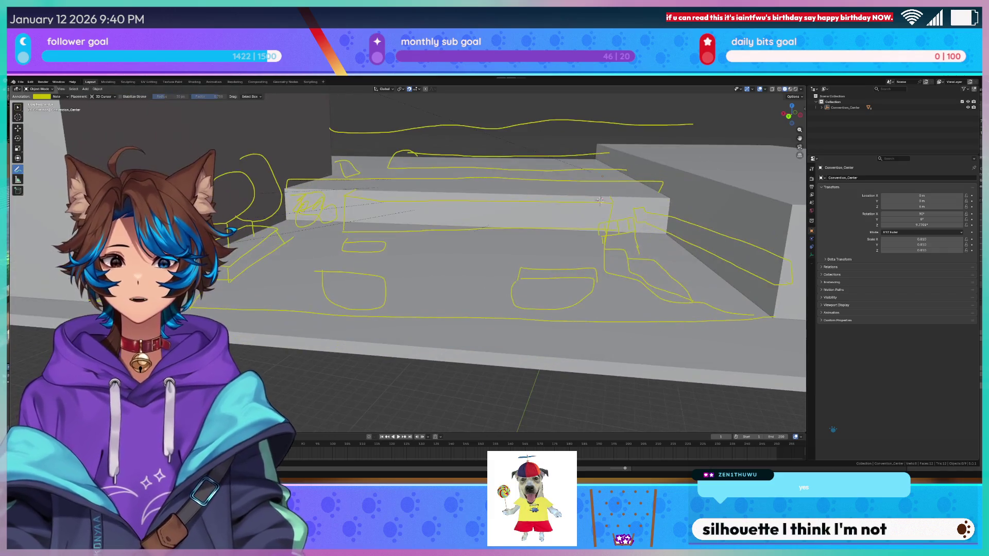
{"action": "scroll", "coordinate": [580, 206], "scroll_direction": "up", "scroll_amount": 2}
{"action": "scroll", "coordinate": [407, 257], "scroll_direction": "up", "scroll_amount": 1}
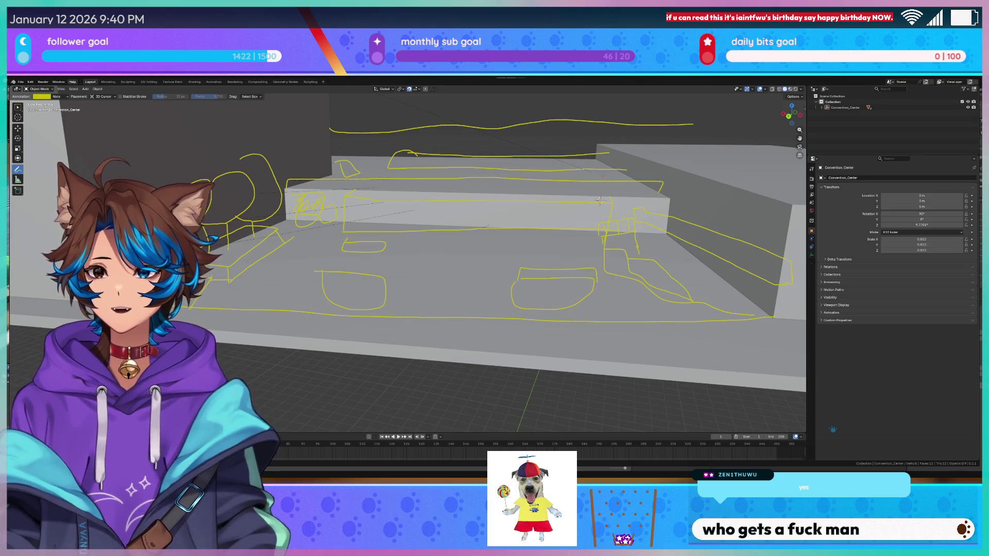
{"action": "left_click", "coordinate": [72, 82]}
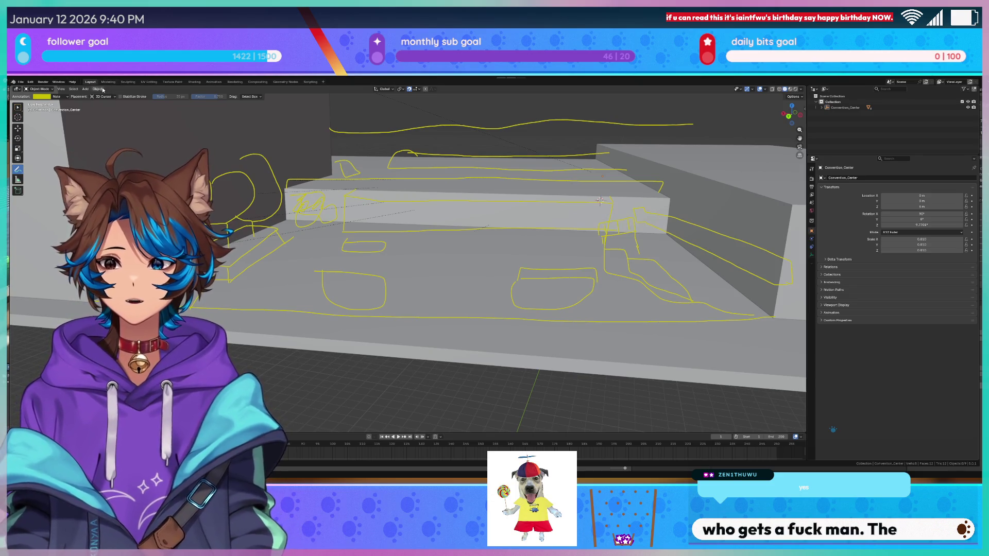
{"action": "middle_click_drag", "start_coordinate": [448, 154], "coordinate": [475, 147]}
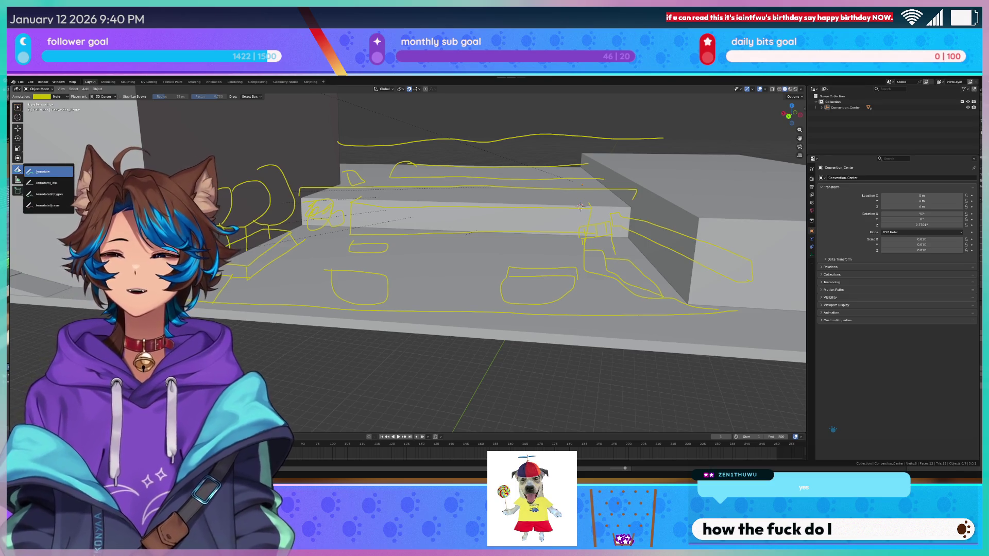
Erase the chair and base sketches with the Annotate Eraser at 104 px radius.
{"action": "left_click", "coordinate": [45, 205]}
{"action": "left_click_drag", "start_coordinate": [39, 96], "coordinate": [62, 96]}
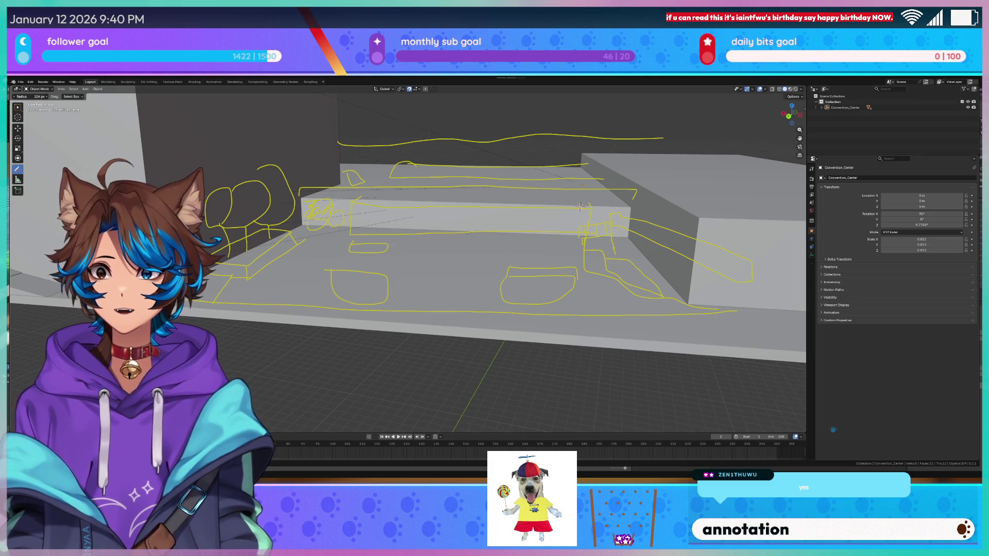
{"action": "mouse_move", "coordinate": [262, 190]}
{"action": "left_mouse_down"}
{"action": "mouse_move", "coordinate": [247, 185]}
{"action": "mouse_move", "coordinate": [331, 264]}
{"action": "mouse_move", "coordinate": [640, 287]}
{"action": "mouse_move", "coordinate": [805, 245]}
{"action": "mouse_move", "coordinate": [662, 159]}
{"action": "mouse_move", "coordinate": [666, 132]}
{"action": "left_mouse_up"}
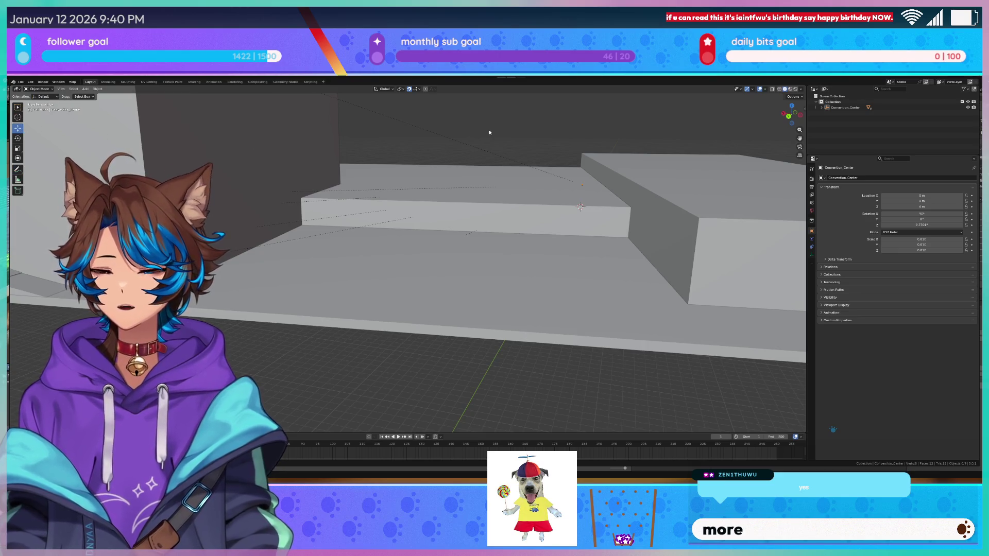
{"action": "middle_click_drag", "start_coordinate": [489, 133], "coordinate": [429, 200]}
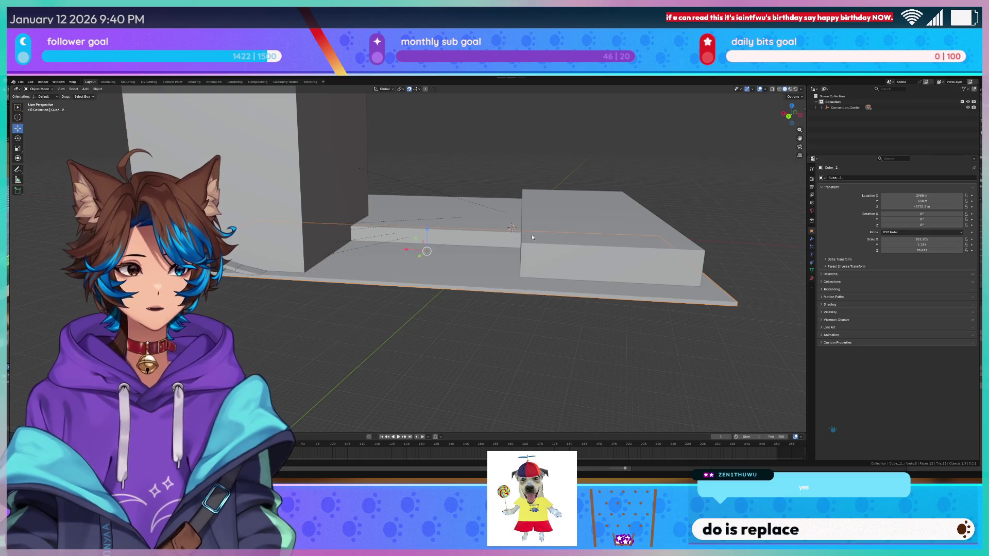
Select all, then orbit, zoom and pan close around the tower walls and slabs before switching to Unity.
{"action": "scroll", "coordinate": [354, 312], "scroll_direction": "down", "scroll_amount": 5}
{"action": "key", "text": "a"}
{"action": "mouse_move", "coordinate": [635, 208]}
{"action": "middle_mouse_down"}
{"action": "mouse_move", "coordinate": [585, 221]}
{"action": "mouse_move", "coordinate": [425, 205]}
{"action": "mouse_move", "coordinate": [259, 206]}
{"action": "mouse_move", "coordinate": [482, 249]}
{"action": "mouse_move", "coordinate": [495, 260]}
{"action": "middle_mouse_up"}
{"action": "scroll", "coordinate": [384, 212], "scroll_direction": "up", "scroll_amount": 3}
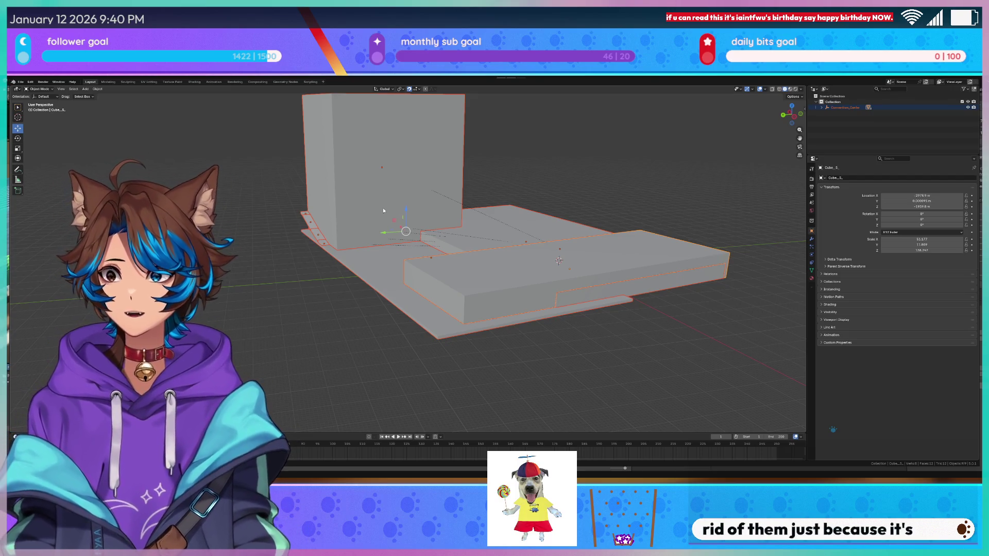
{"action": "scroll", "coordinate": [384, 214], "scroll_direction": "up", "scroll_amount": 5}
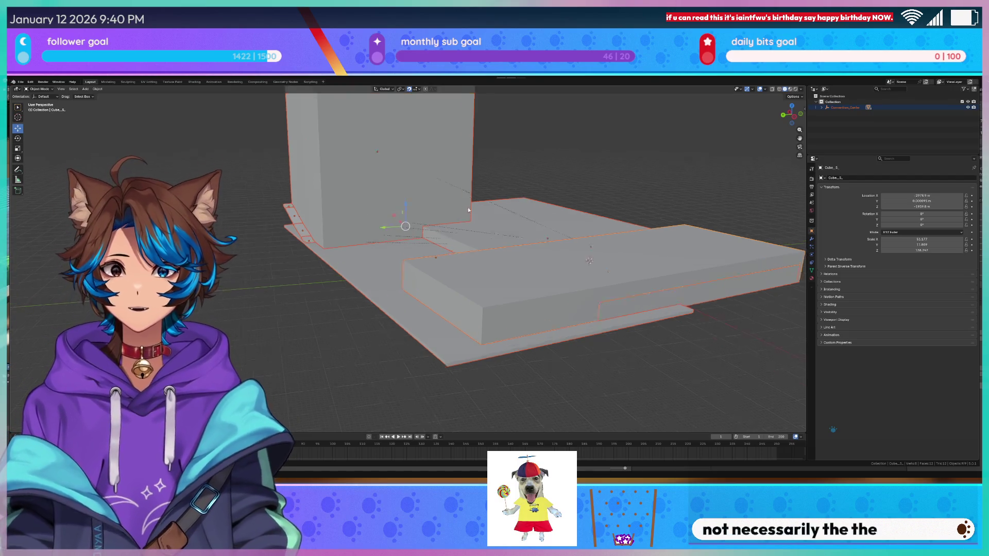
{"action": "middle_click_drag", "start_coordinate": [392, 233], "coordinate": [497, 275], "text": "shift"}
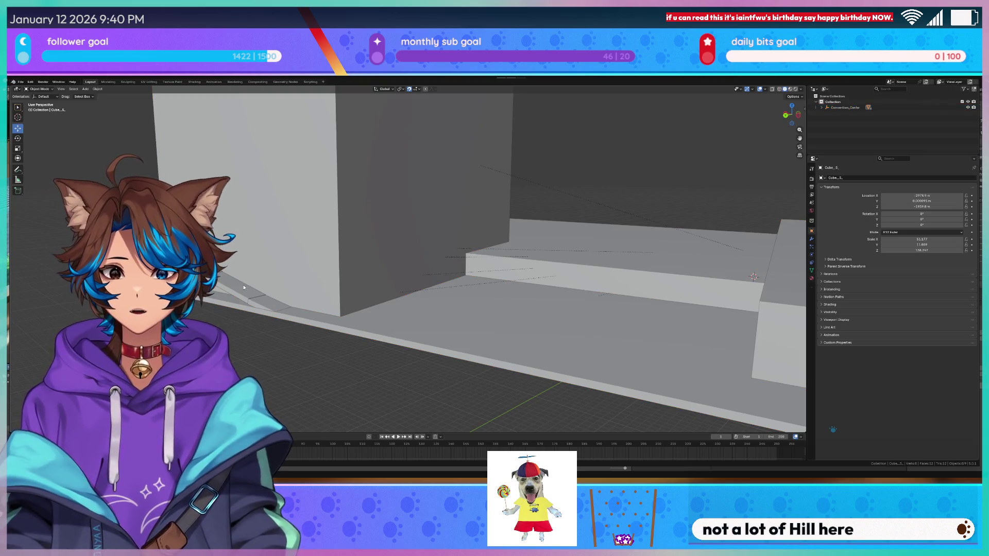
{"action": "mouse_move", "coordinate": [402, 316]}
{"action": "middle_mouse_down"}
{"action": "mouse_move", "coordinate": [364, 316]}
{"action": "mouse_move", "coordinate": [386, 311]}
{"action": "mouse_move", "coordinate": [272, 282]}
{"action": "mouse_move", "coordinate": [310, 325]}
{"action": "mouse_move", "coordinate": [479, 257]}
{"action": "middle_mouse_up"}
{"action": "mouse_move", "coordinate": [669, 310]}
{"action": "middle_mouse_down"}
{"action": "mouse_move", "coordinate": [335, 288]}
{"action": "mouse_move", "coordinate": [340, 242]}
{"action": "mouse_move", "coordinate": [355, 241]}
{"action": "middle_mouse_up"}
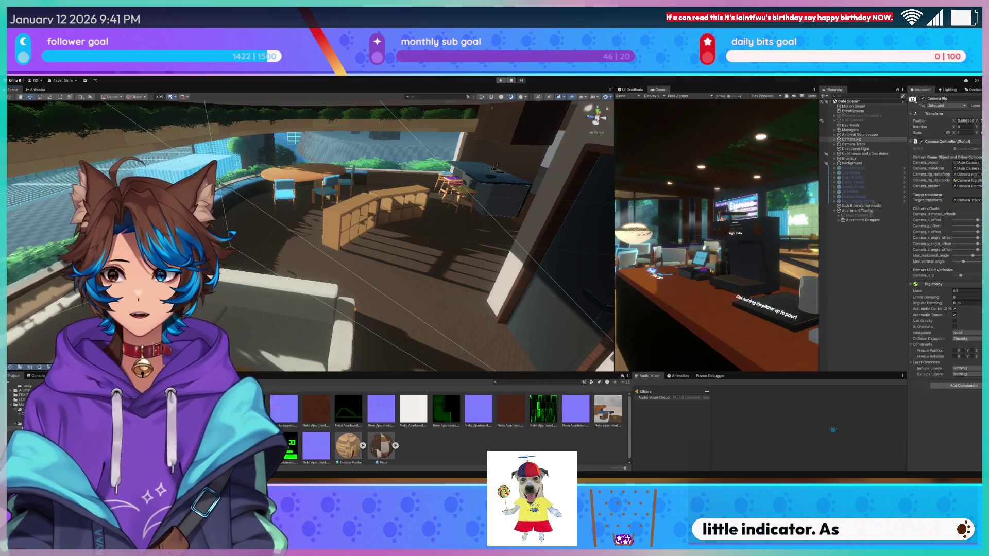
{"action": "right_click_drag", "start_coordinate": [205, 206], "coordinate": [205, 206]}
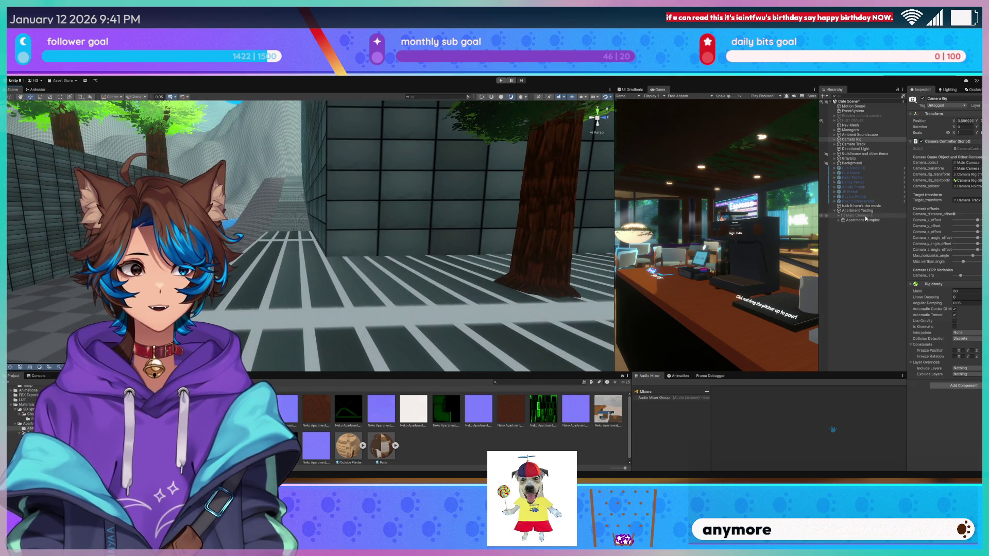
Fly the Scene view along the street past walls and trees, selecting the Vuber NekoNyaa sprite.
{"action": "right_click_drag", "start_coordinate": [322, 258], "coordinate": [328, 236]}
{"action": "left_click", "coordinate": [298, 242]}
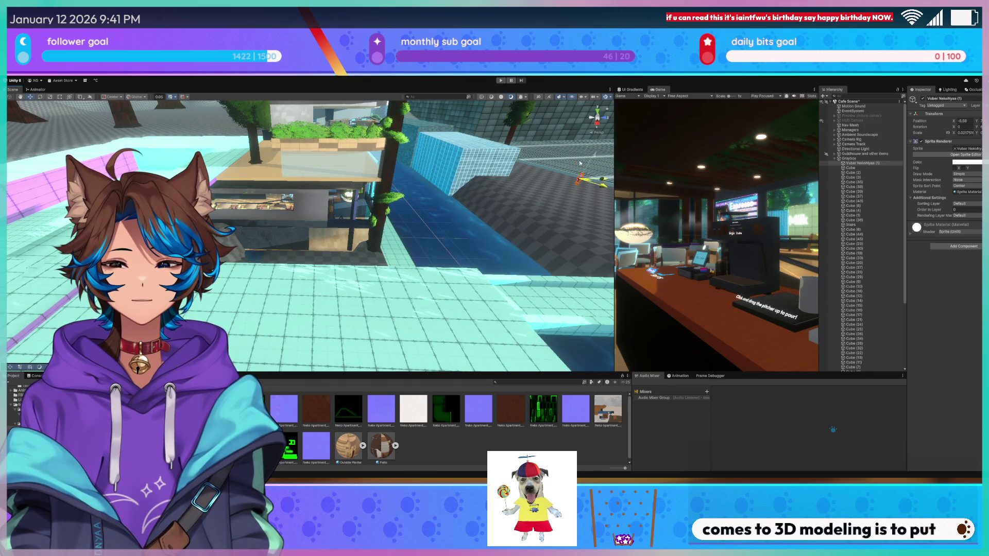
{"action": "right_click_drag", "start_coordinate": [577, 169], "coordinate": [577, 175]}
{"action": "mouse_move", "coordinate": [420, 254]}
{"action": "right_mouse_down"}
{"action": "mouse_move", "coordinate": [340, 240]}
{"action": "mouse_move", "coordinate": [365, 202]}
{"action": "mouse_move", "coordinate": [354, 306]}
{"action": "mouse_move", "coordinate": [430, 302]}
{"action": "mouse_move", "coordinate": [500, 315]}
{"action": "right_mouse_up"}
{"action": "key", "text": "w"}
{"action": "key", "text": "s"}
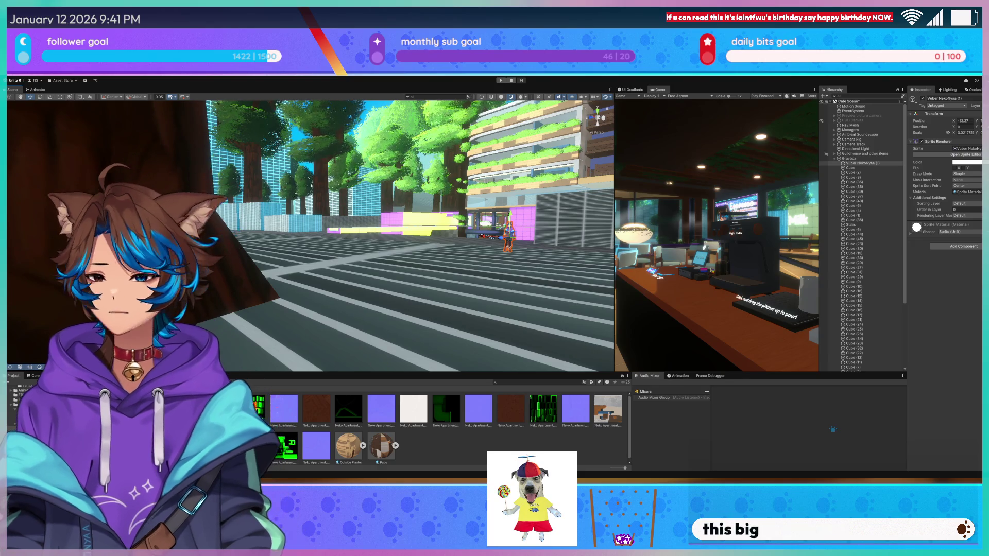
{"action": "key", "text": "w"}
{"action": "mouse_move", "coordinate": [272, 250]}
{"action": "right_mouse_down"}
{"action": "mouse_move", "coordinate": [250, 238]}
{"action": "mouse_move", "coordinate": [331, 260]}
{"action": "mouse_move", "coordinate": [400, 223]}
{"action": "mouse_move", "coordinate": [455, 249]}
{"action": "right_mouse_up"}
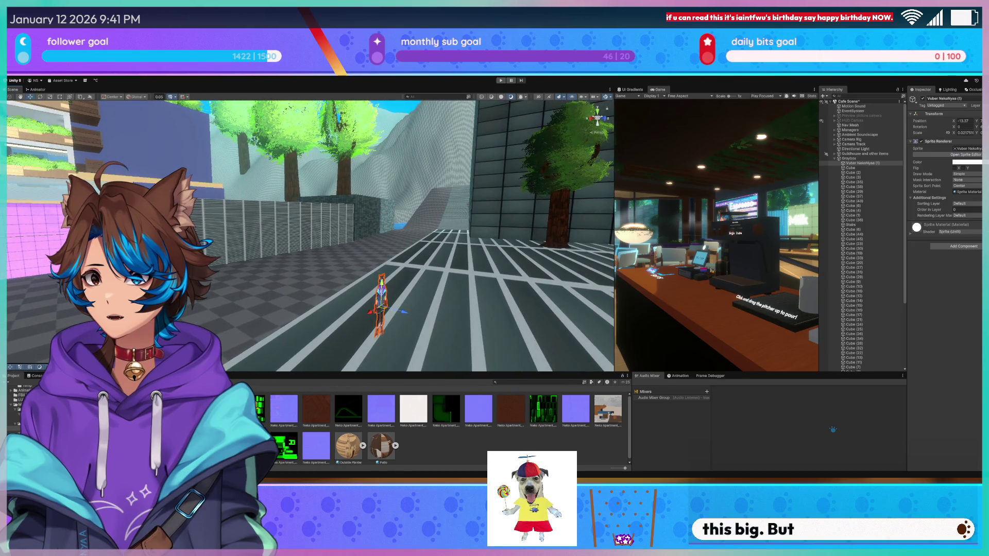
{"action": "mouse_move", "coordinate": [455, 249]}
{"action": "right_mouse_down"}
{"action": "mouse_move", "coordinate": [368, 305]}
{"action": "mouse_move", "coordinate": [398, 338]}
{"action": "mouse_move", "coordinate": [273, 202]}
{"action": "right_mouse_up"}
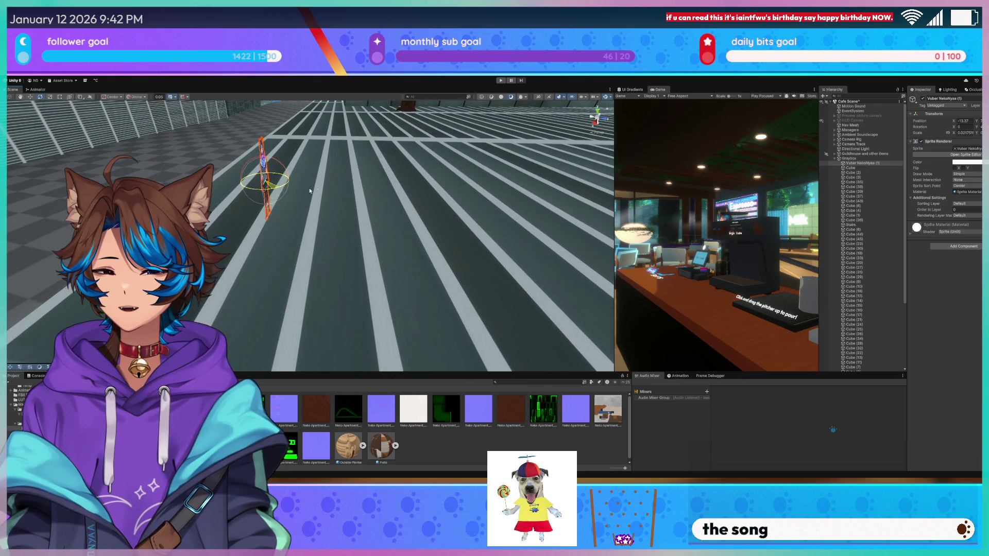
Fly down to the street and drag Vuber NekoNyaa until its Position X is -42.
{"action": "mouse_move", "coordinate": [336, 201]}
{"action": "right_mouse_down"}
{"action": "mouse_move", "coordinate": [220, 249]}
{"action": "mouse_move", "coordinate": [231, 277]}
{"action": "right_mouse_up"}
{"action": "left_click_drag", "start_coordinate": [397, 169], "coordinate": [413, 146]}
{"action": "right_click_drag", "start_coordinate": [413, 146], "coordinate": [462, 109]}
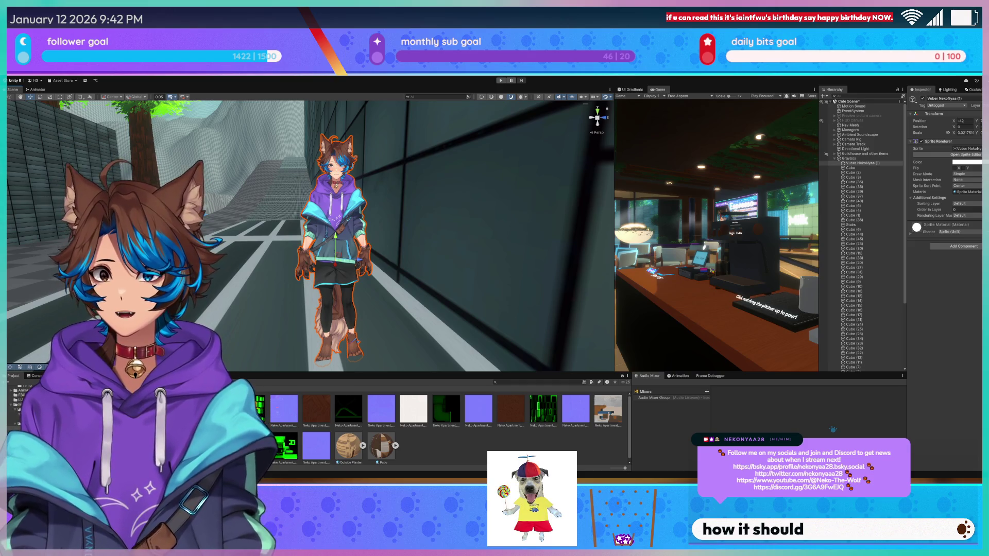
Fly in for a close-up of the character and select the Camera Rig.
{"action": "key", "text": "w"}
{"action": "mouse_move", "coordinate": [294, 260]}
{"action": "right_mouse_down"}
{"action": "mouse_move", "coordinate": [14, 312]}
{"action": "mouse_move", "coordinate": [329, 298]}
{"action": "mouse_move", "coordinate": [268, 284]}
{"action": "mouse_move", "coordinate": [342, 288]}
{"action": "mouse_move", "coordinate": [461, 268]}
{"action": "right_mouse_up"}
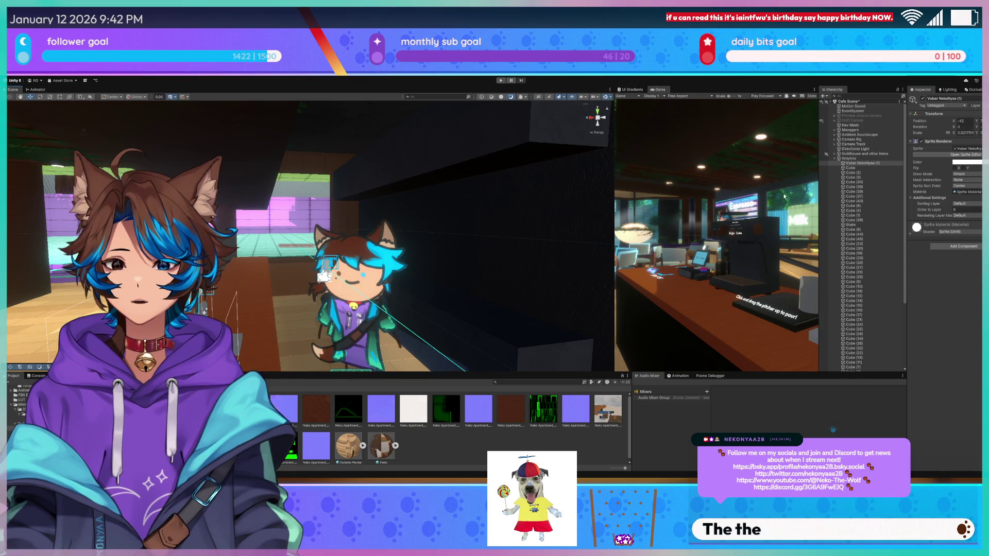
{"action": "left_click", "coordinate": [851, 139]}
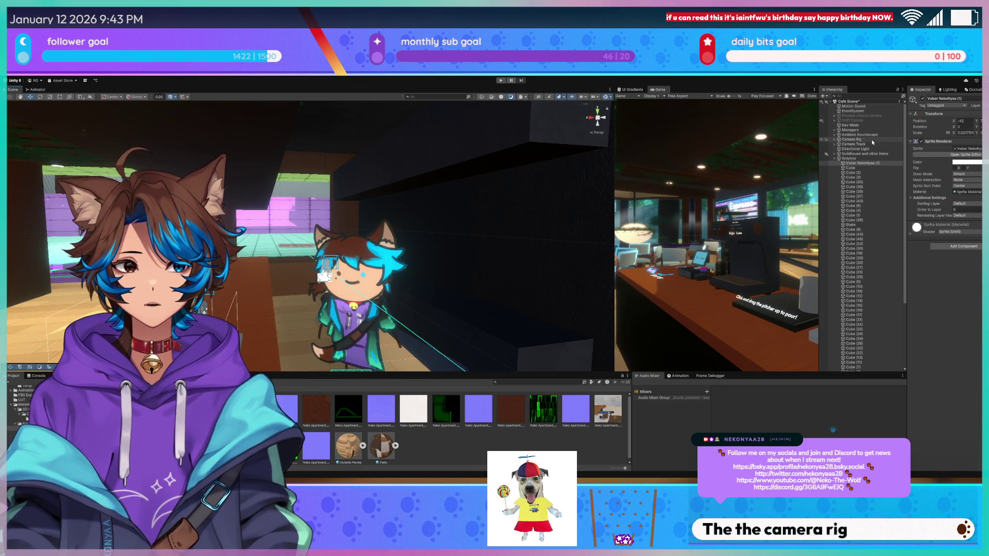
Expand Camera Rig > Main Camera > Me Placeholder and make its Vuber NekoNyaa sprite active.
{"action": "left_click", "coordinate": [835, 140]}
{"action": "left_click", "coordinate": [841, 144]}
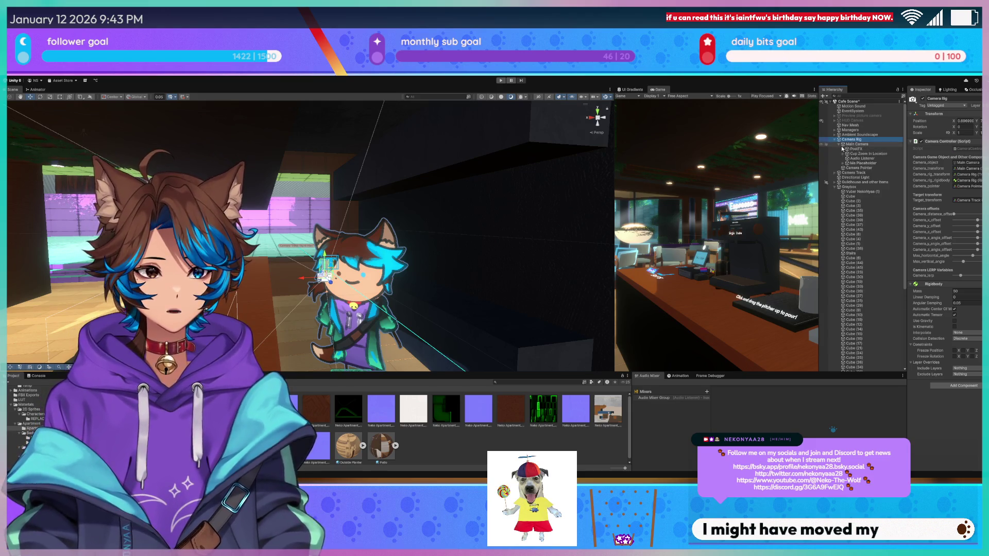
{"action": "left_click", "coordinate": [850, 163]}
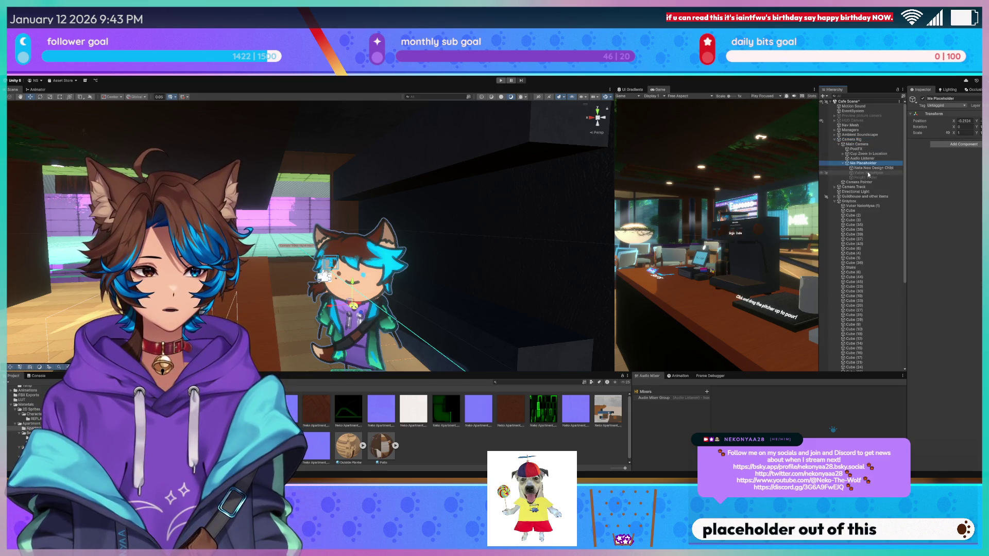
{"action": "left_click", "coordinate": [868, 172]}
{"action": "left_click", "coordinate": [923, 98]}
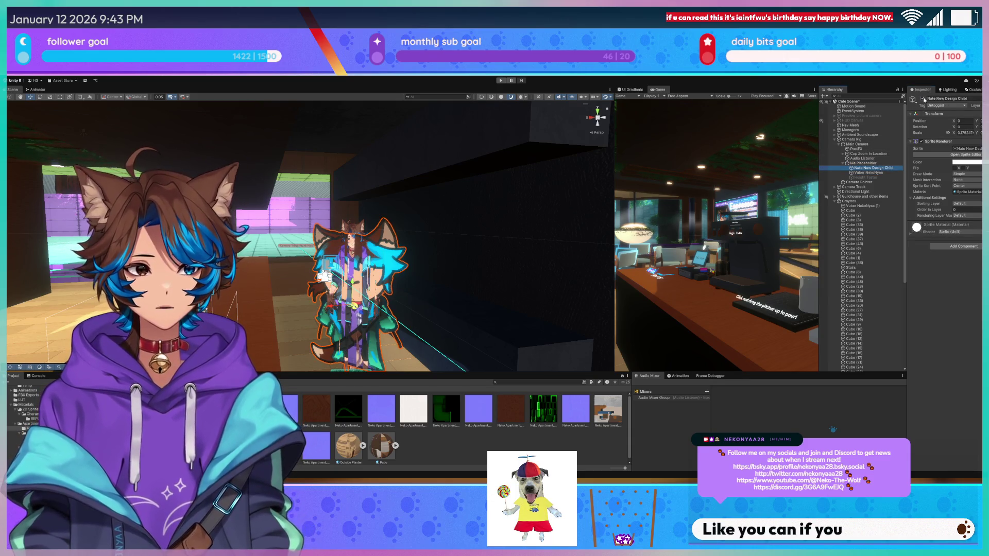
Fly around the cafe seating and back to the counter facing the avatar.
{"action": "key", "text": "w"}
{"action": "mouse_move", "coordinate": [416, 292]}
{"action": "right_mouse_down"}
{"action": "mouse_move", "coordinate": [346, 267]}
{"action": "mouse_move", "coordinate": [352, 344]}
{"action": "right_mouse_up"}
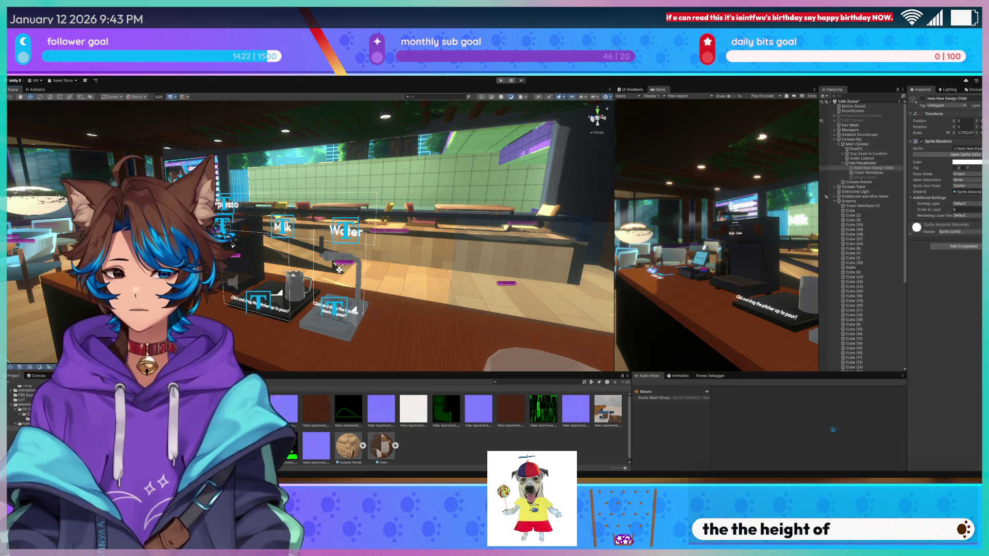
{"action": "right_click_drag", "start_coordinate": [338, 269], "coordinate": [244, 302]}
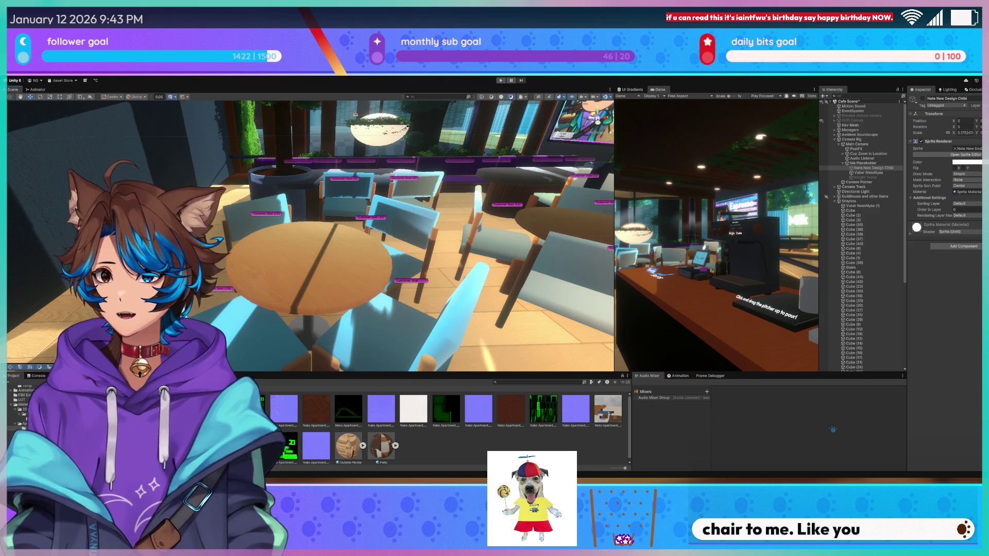
{"action": "right_click_drag", "start_coordinate": [593, 259], "coordinate": [216, 324]}
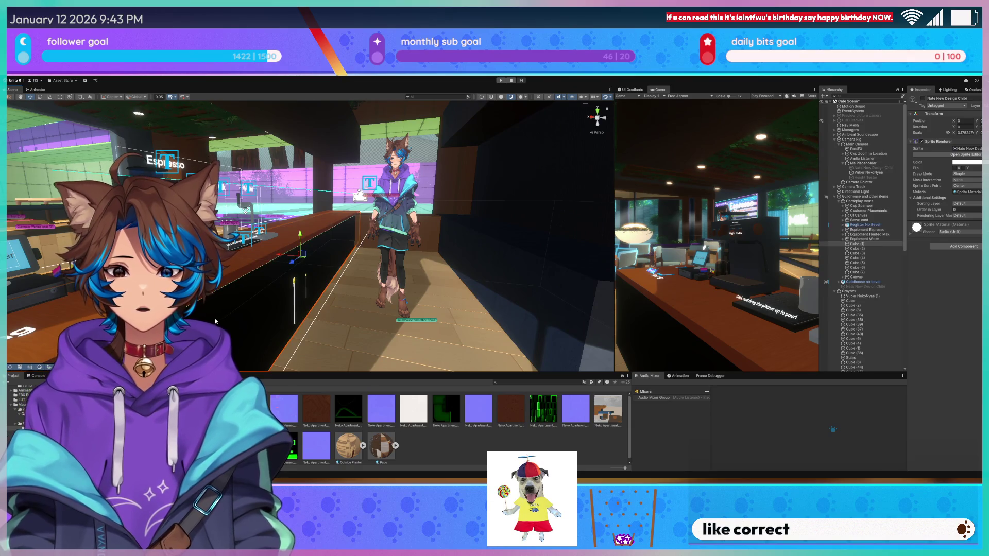
Select Cube (1), fly along the counter, frame the Espresso, Milk and Water stations, then select Nate New Design Chibi.
{"action": "left_click", "coordinate": [293, 263]}
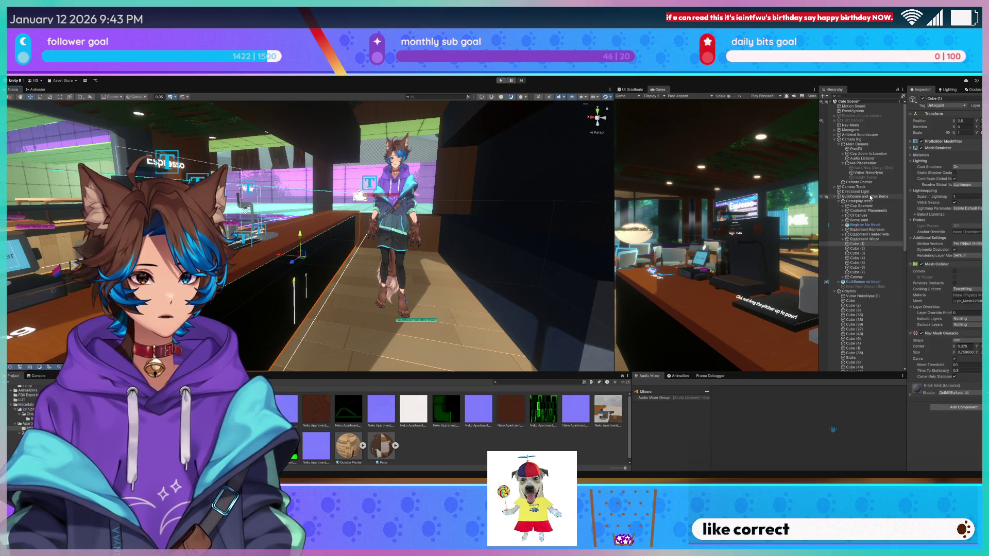
{"action": "mouse_move", "coordinate": [607, 223]}
{"action": "right_mouse_down"}
{"action": "mouse_move", "coordinate": [388, 149]}
{"action": "mouse_move", "coordinate": [383, 137]}
{"action": "right_mouse_up"}
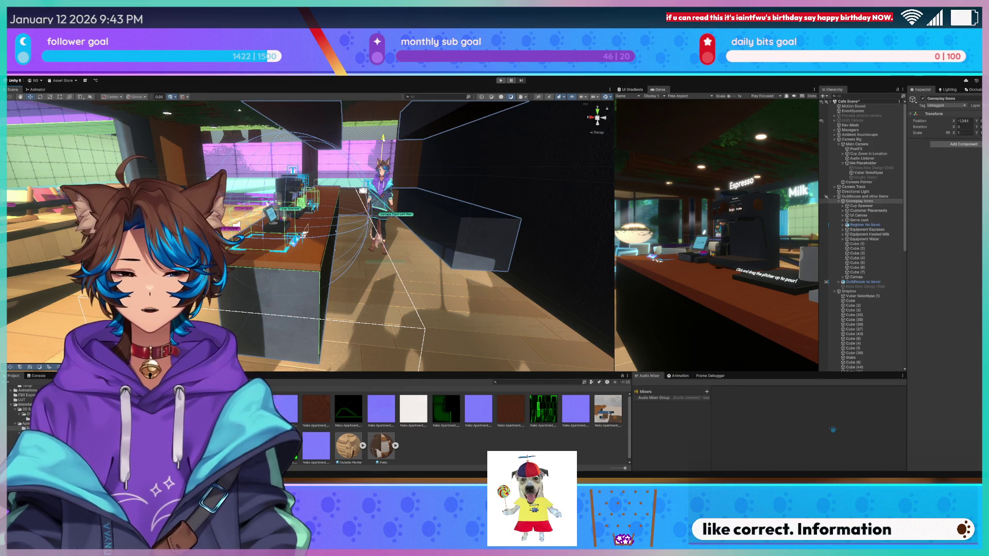
{"action": "right_click_drag", "start_coordinate": [342, 193], "coordinate": [340, 170]}
{"action": "key", "text": "f"}
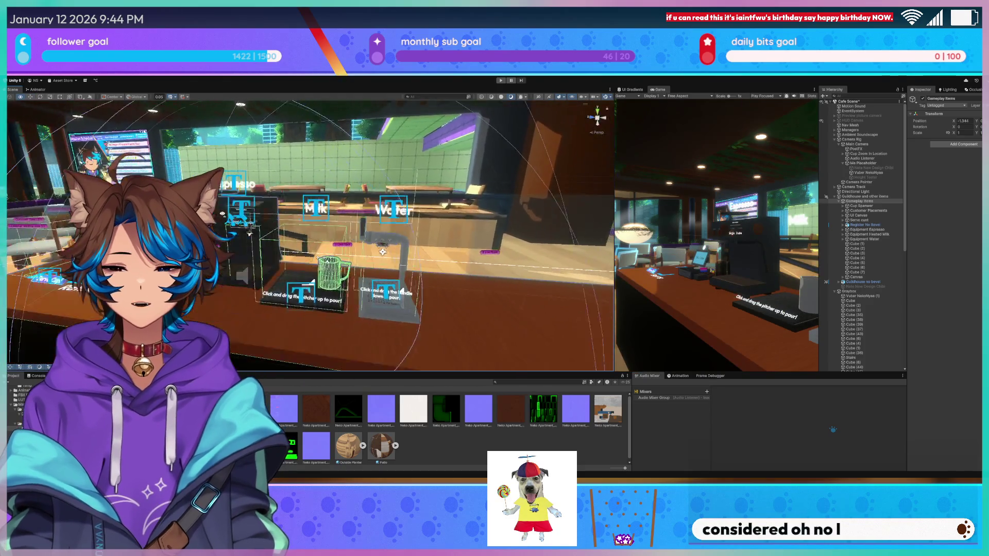
{"action": "left_click", "coordinate": [878, 169]}
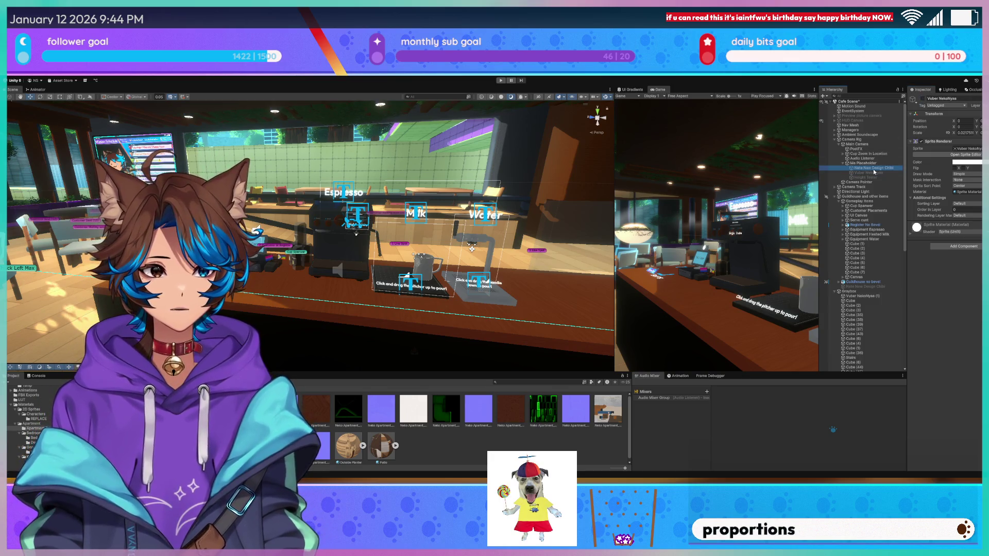
{"action": "key", "text": "f"}
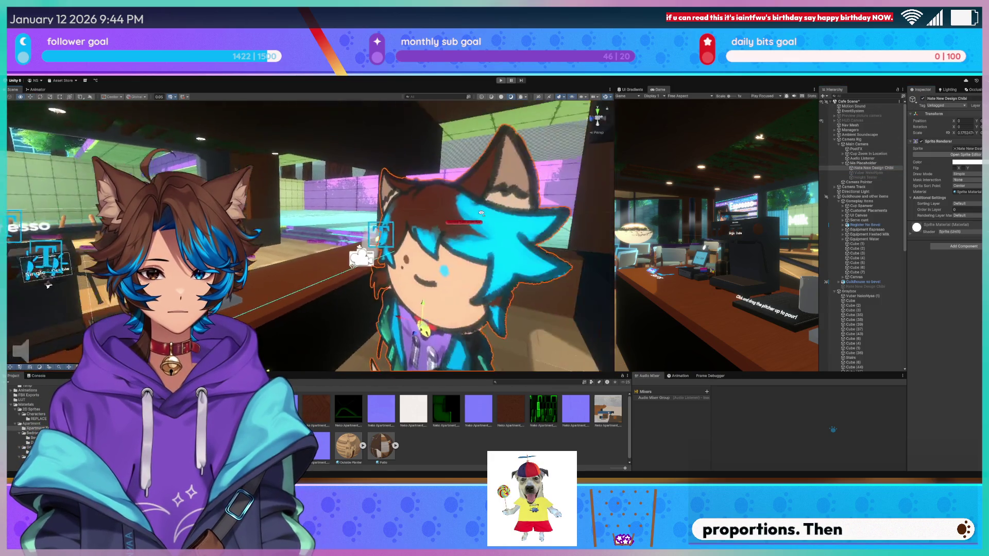
{"action": "mouse_move", "coordinate": [367, 227]}
{"action": "left_mouse_down", "text": "alt"}
{"action": "mouse_move", "coordinate": [506, 214]}
{"action": "mouse_move", "coordinate": [596, 115]}
{"action": "left_mouse_up", "text": "alt"}
{"action": "scroll", "coordinate": [596, 115], "scroll_direction": "up", "scroll_amount": 3}
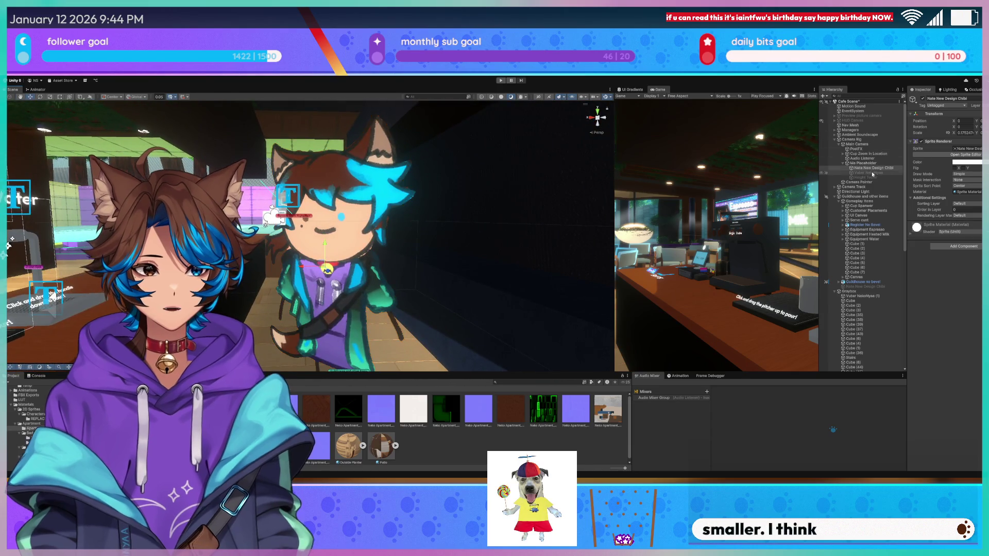
{"action": "left_click", "coordinate": [868, 172]}
{"action": "key", "text": "alt+shift+a"}
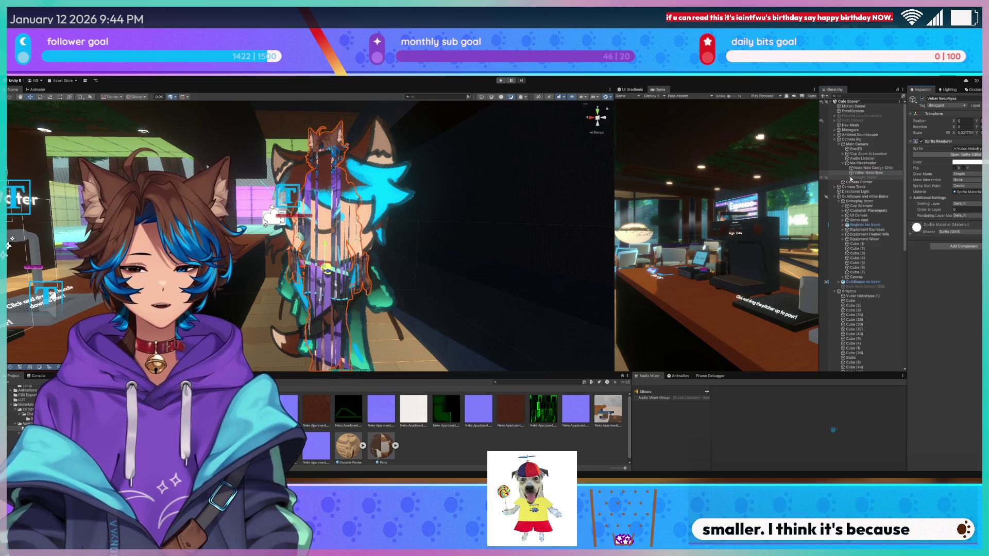
{"action": "mouse_move", "coordinate": [360, 178]}
{"action": "left_mouse_down", "text": "alt"}
{"action": "mouse_move", "coordinate": [355, 170]}
{"action": "mouse_move", "coordinate": [375, 156]}
{"action": "mouse_move", "coordinate": [328, 164]}
{"action": "mouse_move", "coordinate": [303, 195]}
{"action": "left_mouse_up", "text": "alt"}
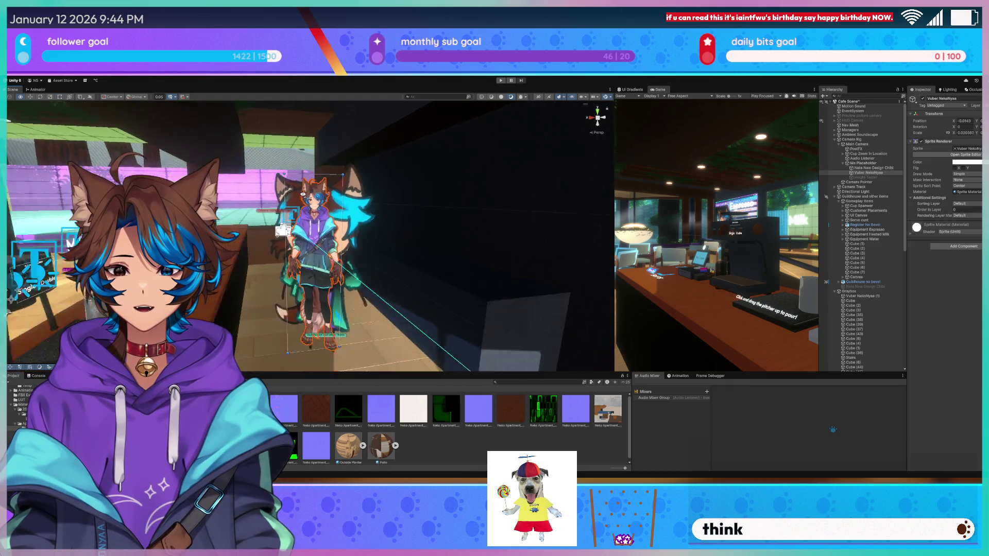
{"action": "scroll", "coordinate": [303, 194], "scroll_direction": "up", "scroll_amount": 8}
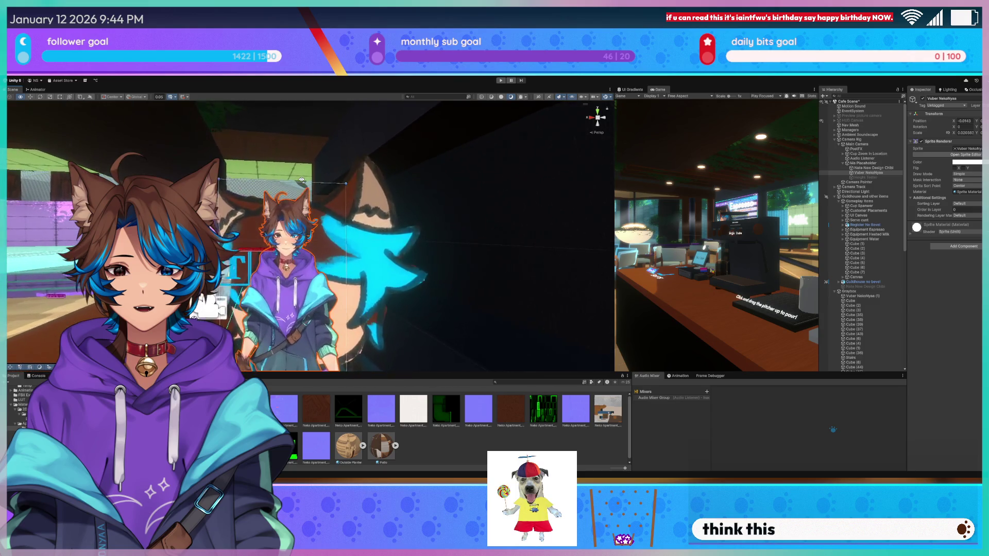
{"action": "scroll", "coordinate": [302, 179], "scroll_direction": "down", "scroll_amount": 3}
{"action": "left_click", "coordinate": [882, 178]}
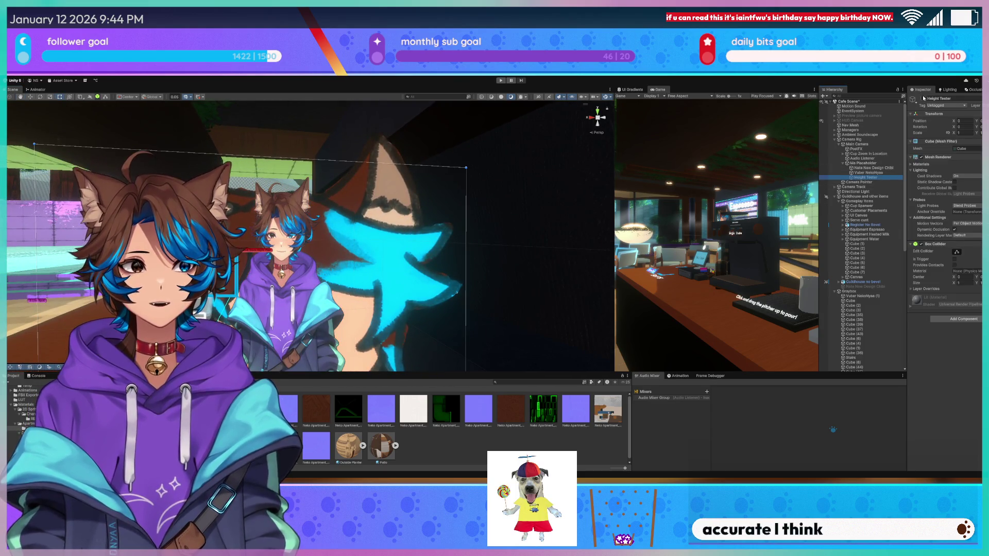
Frame the Height Tester cube and deactivate it in the Inspector.
{"action": "key", "text": "f"}
{"action": "mouse_move", "coordinate": [336, 232]}
{"action": "left_mouse_down", "text": "alt"}
{"action": "mouse_move", "coordinate": [412, 242]}
{"action": "mouse_move", "coordinate": [596, 115]}
{"action": "mouse_move", "coordinate": [825, 151]}
{"action": "left_mouse_up", "text": "alt"}
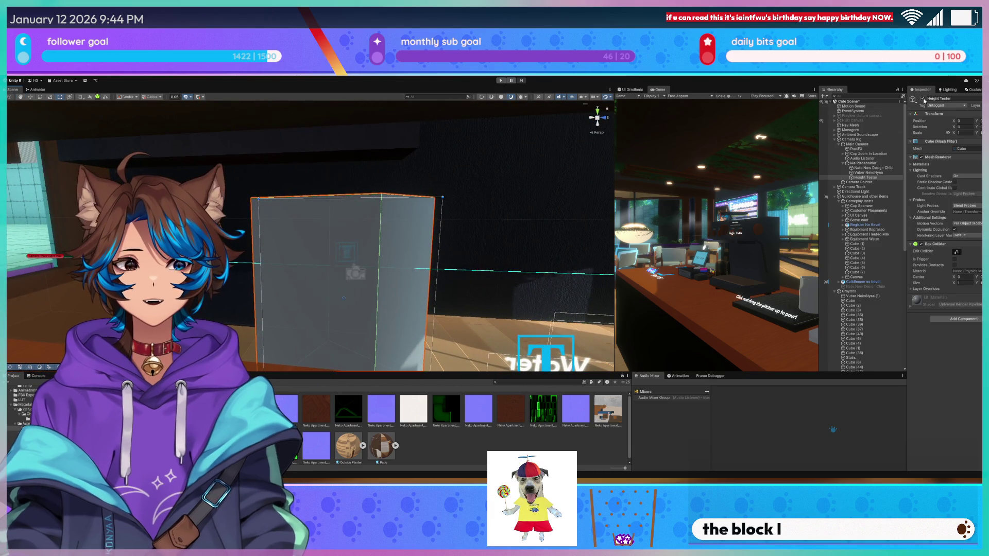
{"action": "left_click", "coordinate": [922, 98]}
Look over the café counter and seating, then return to Blender near the grey wall block.
{"action": "mouse_move", "coordinate": [412, 189]}
{"action": "left_mouse_down", "text": "alt"}
{"action": "mouse_move", "coordinate": [403, 190]}
{"action": "mouse_move", "coordinate": [623, 193]}
{"action": "mouse_move", "coordinate": [675, 214]}
{"action": "mouse_move", "coordinate": [666, 201]}
{"action": "left_mouse_up", "text": "alt"}
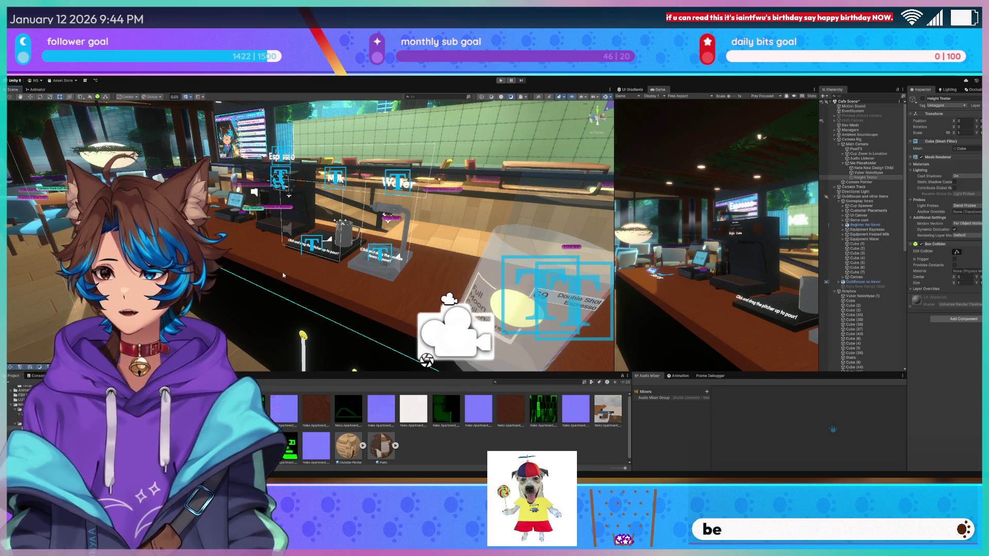
{"action": "middle_click_drag", "start_coordinate": [282, 275], "coordinate": [301, 310]}
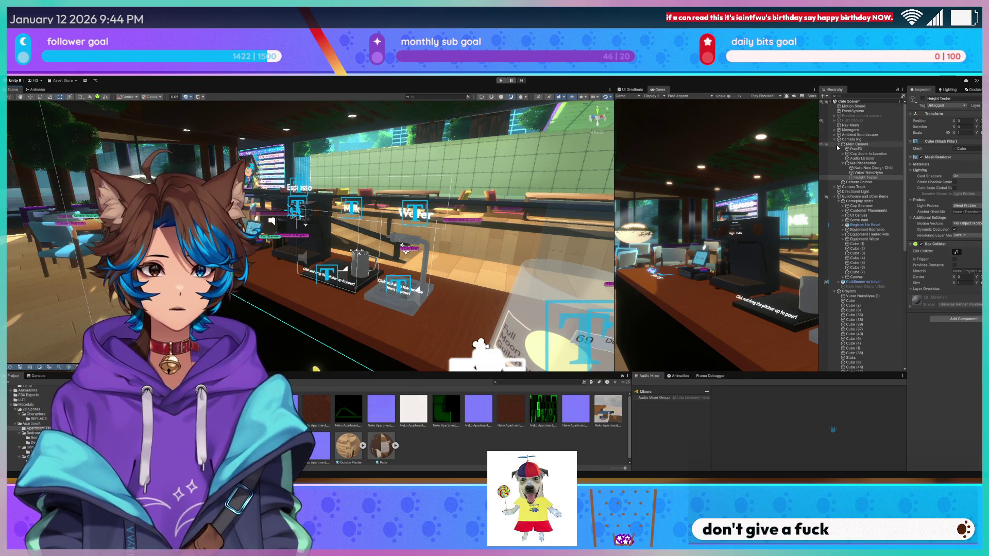
{"action": "mouse_move", "coordinate": [406, 203]}
{"action": "right_mouse_down"}
{"action": "mouse_move", "coordinate": [416, 188]}
{"action": "mouse_move", "coordinate": [343, 204]}
{"action": "mouse_move", "coordinate": [338, 262]}
{"action": "mouse_move", "coordinate": [449, 178]}
{"action": "mouse_move", "coordinate": [608, 189]}
{"action": "mouse_move", "coordinate": [382, 175]}
{"action": "mouse_move", "coordinate": [522, 222]}
{"action": "mouse_move", "coordinate": [21, 243]}
{"action": "right_mouse_up"}
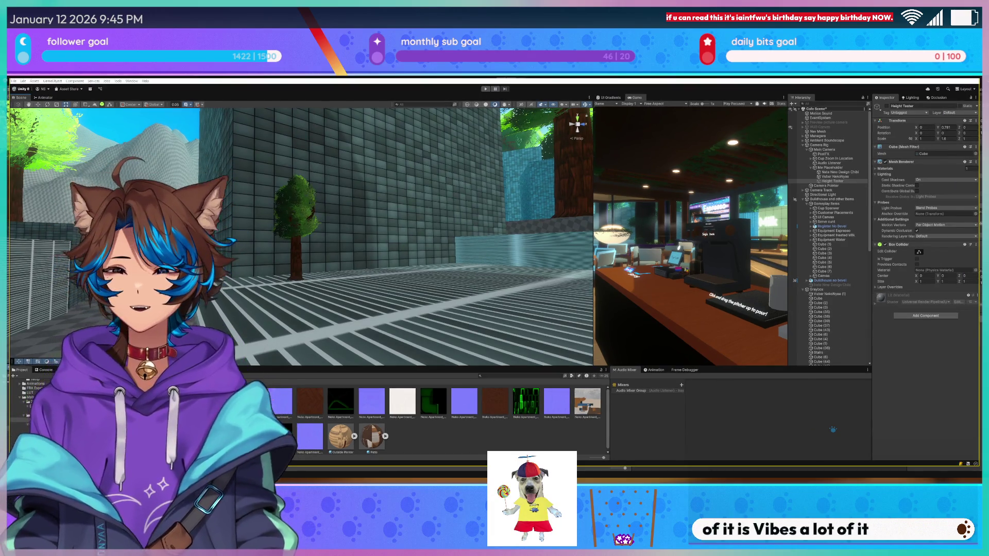
{"action": "key", "text": "alt+Tab"}
{"action": "mouse_move", "coordinate": [348, 240]}
{"action": "middle_mouse_down"}
{"action": "mouse_move", "coordinate": [505, 254]}
{"action": "mouse_move", "coordinate": [573, 244]}
{"action": "mouse_move", "coordinate": [410, 238]}
{"action": "mouse_move", "coordinate": [436, 230]}
{"action": "mouse_move", "coordinate": [468, 240]}
{"action": "mouse_move", "coordinate": [376, 266]}
{"action": "mouse_move", "coordinate": [378, 234]}
{"action": "mouse_move", "coordinate": [407, 227]}
{"action": "middle_mouse_up"}
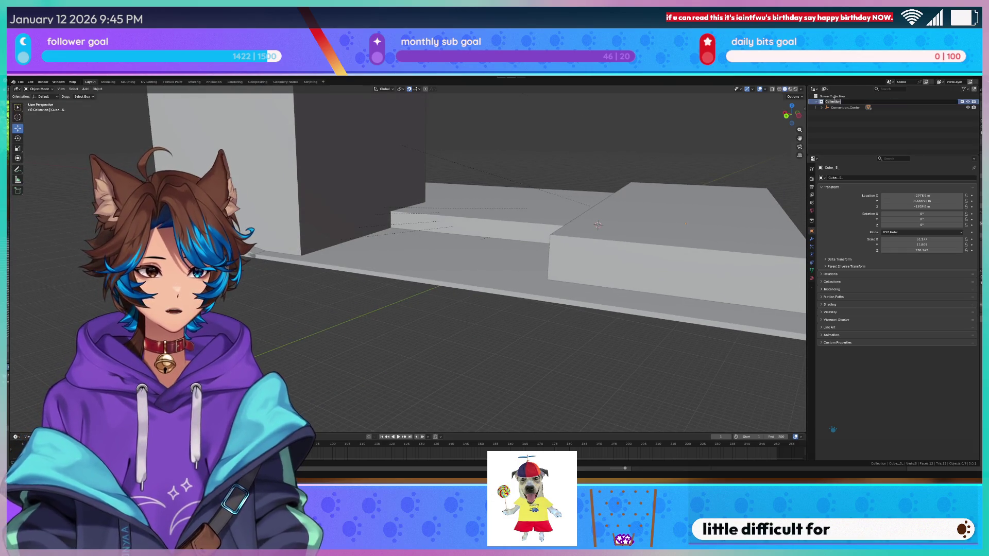
Rename the collection to 'Reference' and add Collection 2 ordered above it.
{"action": "double_click", "coordinate": [834, 102]}
{"action": "type", "text": "Reference"}
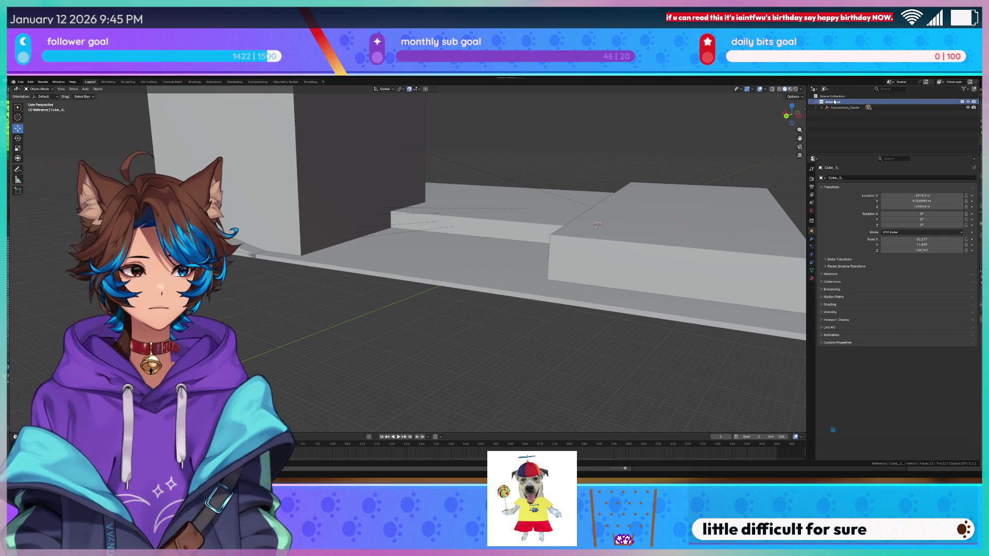
{"action": "left_click", "coordinate": [834, 96]}
{"action": "right_click", "coordinate": [836, 105]}
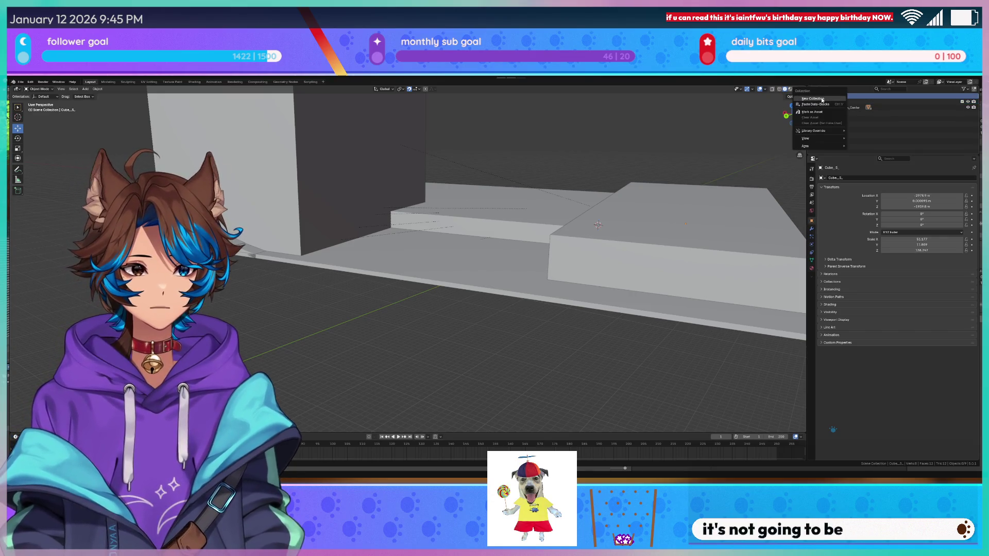
{"action": "left_click", "coordinate": [819, 99]}
{"action": "left_click", "coordinate": [832, 112]}
{"action": "left_click_drag", "start_coordinate": [832, 113], "coordinate": [834, 101]}
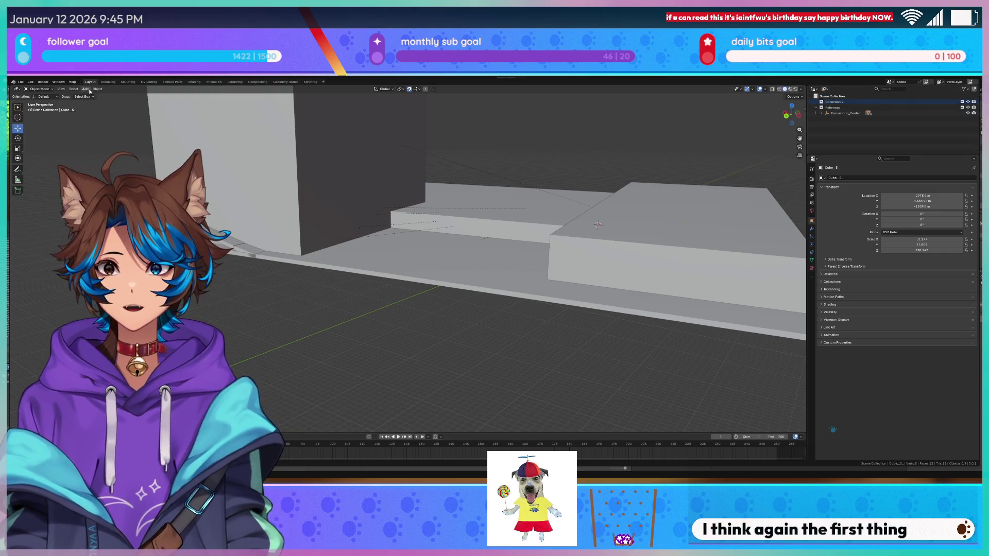
Add a new cube mesh to the scene and orbit in on the blocks.
{"action": "left_click", "coordinate": [89, 90]}
{"action": "left_click", "coordinate": [140, 101]}
{"action": "mouse_move", "coordinate": [546, 248]}
{"action": "middle_mouse_down"}
{"action": "mouse_move", "coordinate": [470, 278]}
{"action": "mouse_move", "coordinate": [525, 227]}
{"action": "middle_mouse_up"}
{"action": "scroll", "coordinate": [508, 214], "scroll_direction": "up", "scroll_amount": 10}
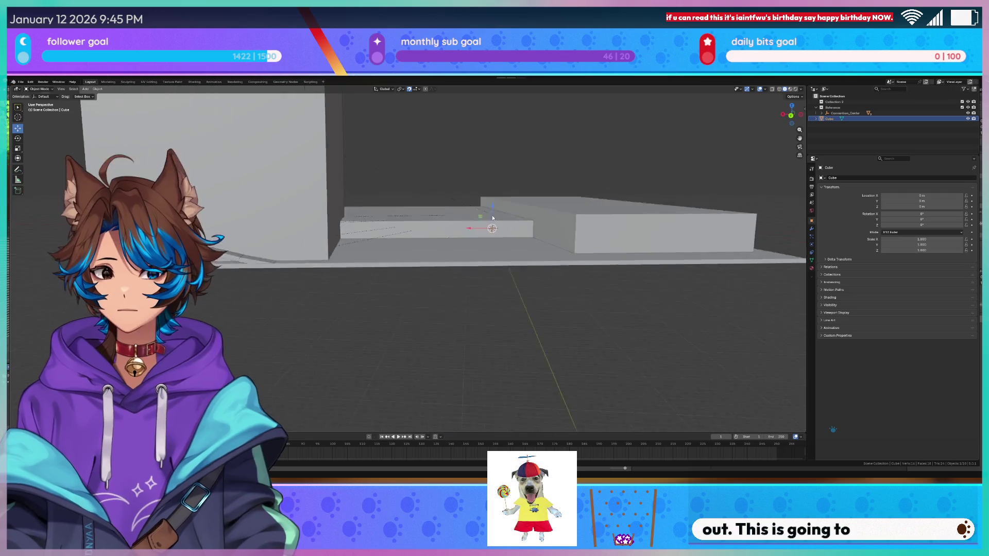
{"action": "scroll", "coordinate": [498, 234], "scroll_direction": "down", "scroll_amount": 10}
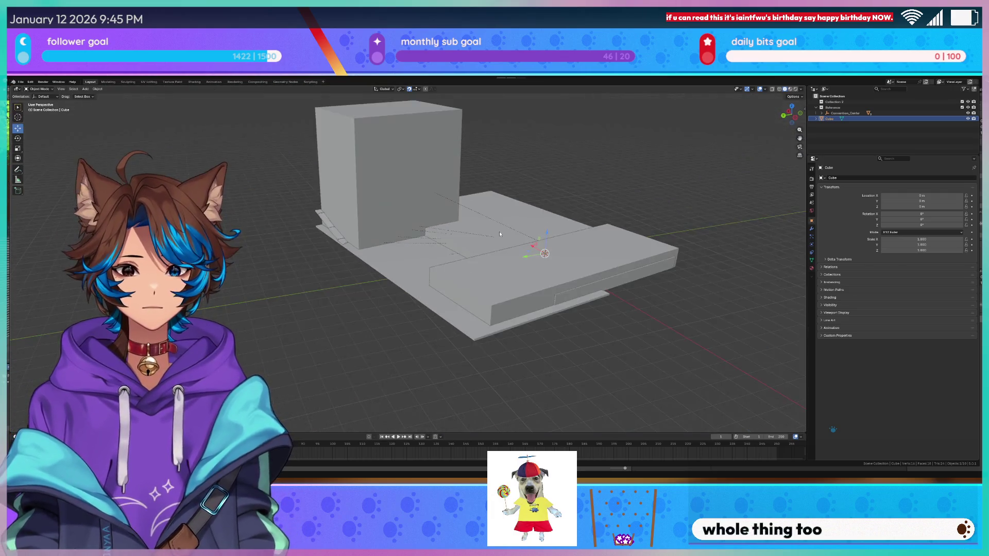
{"action": "mouse_move", "coordinate": [496, 227]}
{"action": "middle_mouse_down"}
{"action": "mouse_move", "coordinate": [489, 215]}
{"action": "mouse_move", "coordinate": [518, 217]}
{"action": "middle_mouse_up"}
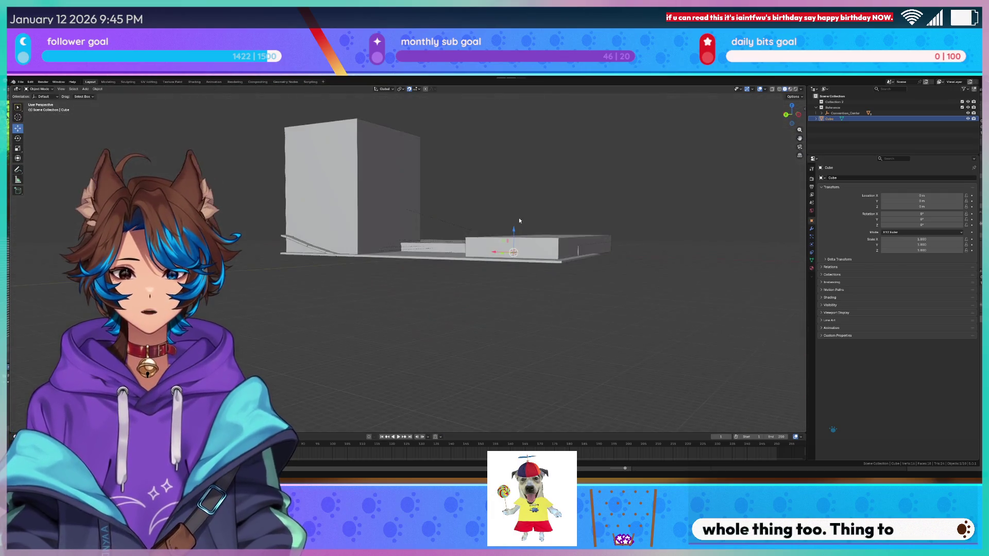
{"action": "scroll", "coordinate": [518, 218], "scroll_direction": "up", "scroll_amount": 8}
{"action": "mouse_move", "coordinate": [612, 281]}
{"action": "middle_mouse_down"}
{"action": "mouse_move", "coordinate": [631, 276]}
{"action": "mouse_move", "coordinate": [614, 273]}
{"action": "middle_mouse_up"}
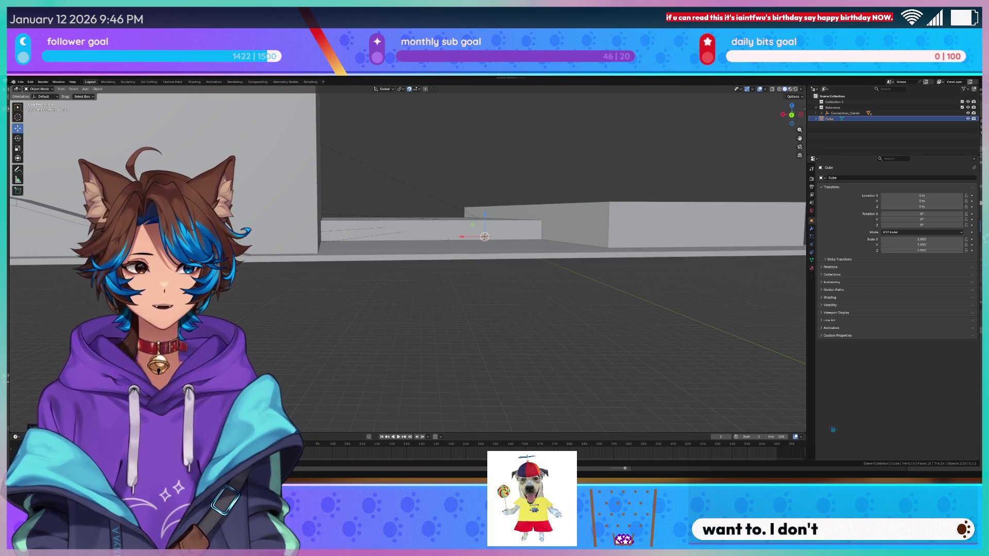
Back in Unity, choose the hard round terrain brush and toggle the terrain material settings.
{"action": "key", "text": "alt+Tab"}
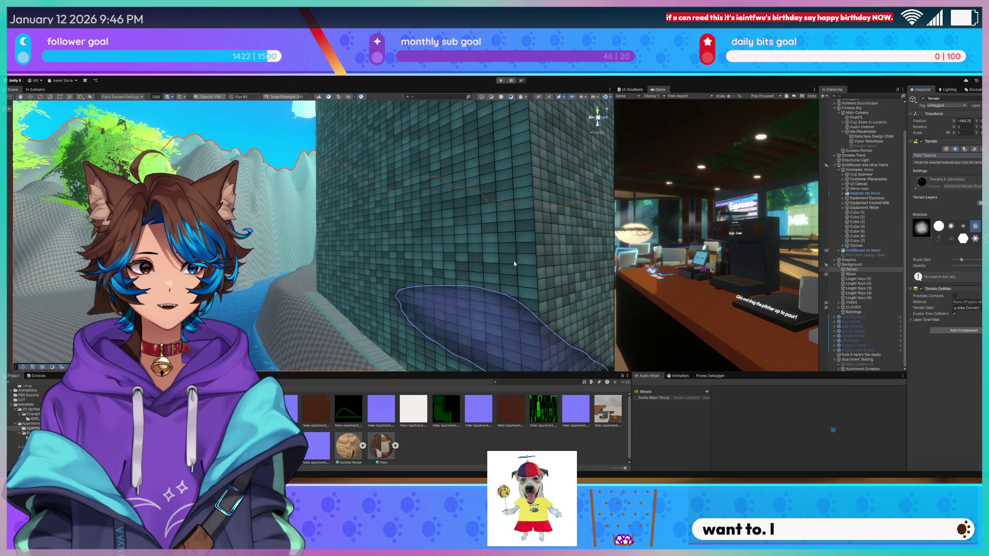
{"action": "left_click", "coordinate": [941, 227]}
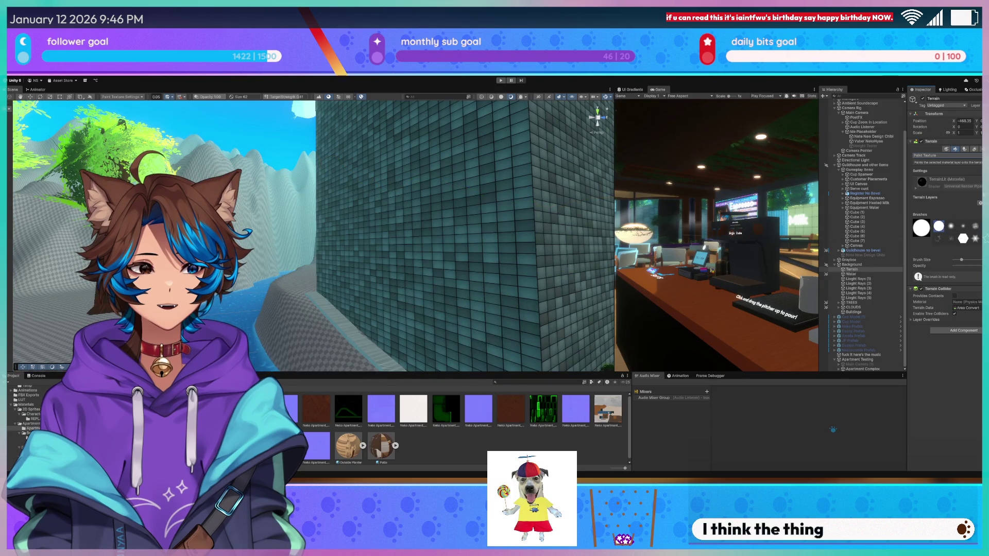
{"action": "left_click", "coordinate": [914, 189]}
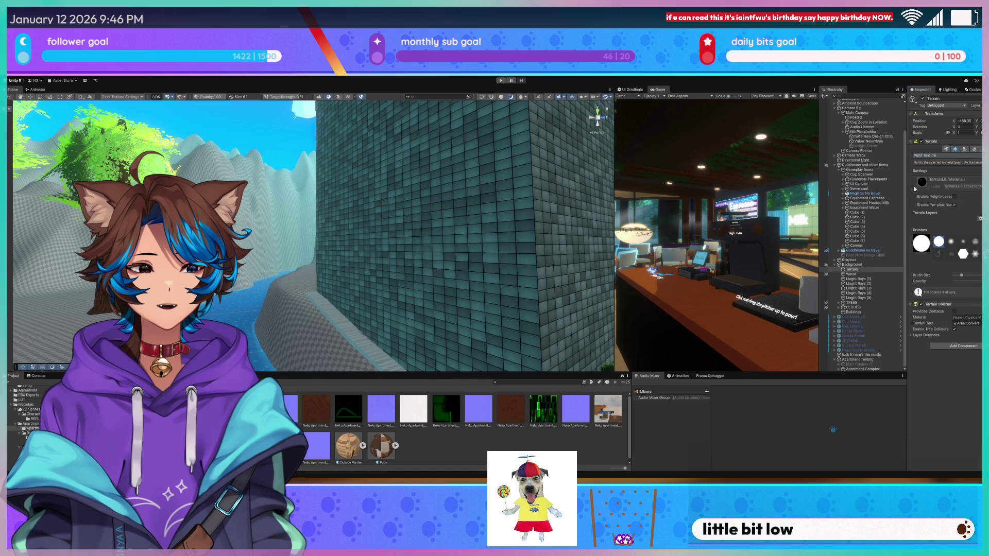
{"action": "left_click", "coordinate": [914, 189]}
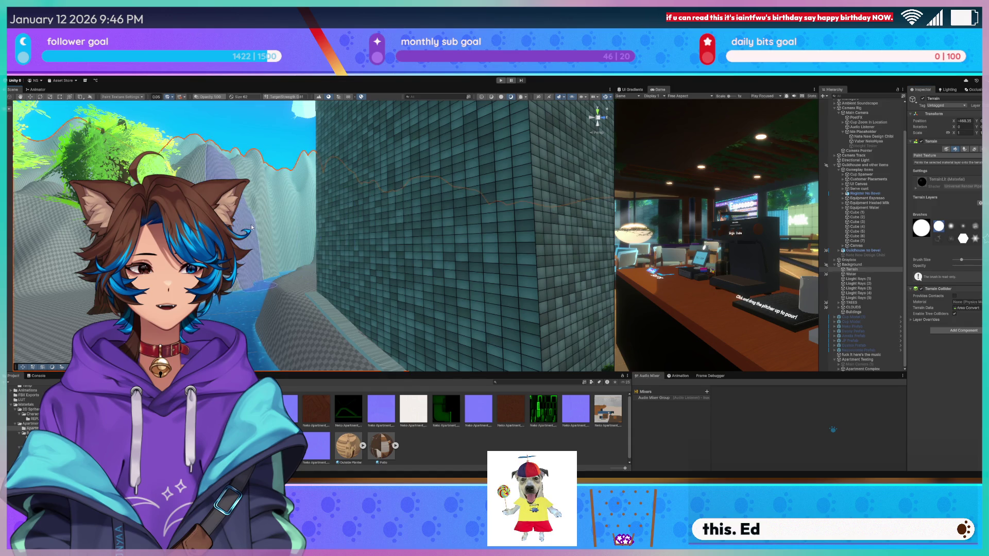
{"action": "left_click", "coordinate": [914, 189]}
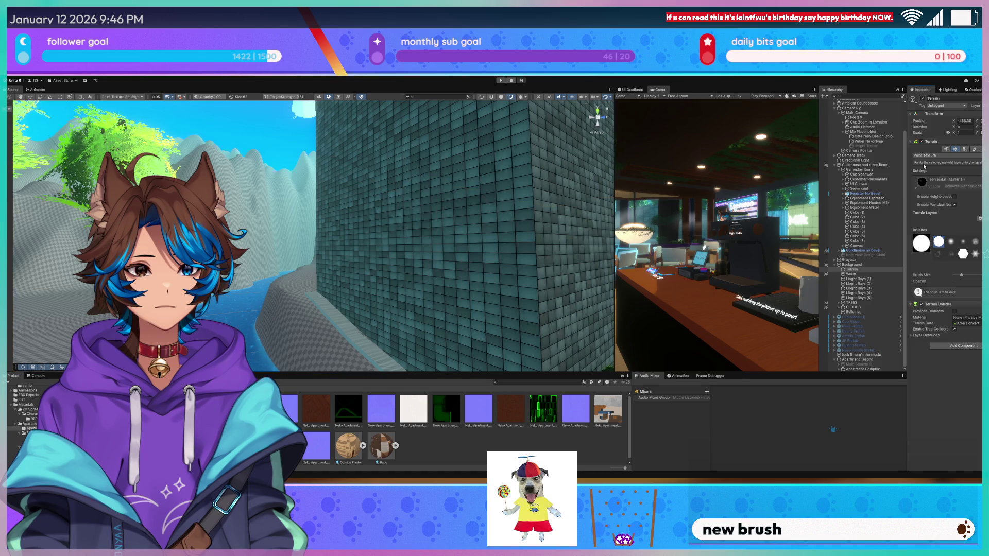
{"action": "left_click", "coordinate": [920, 183]}
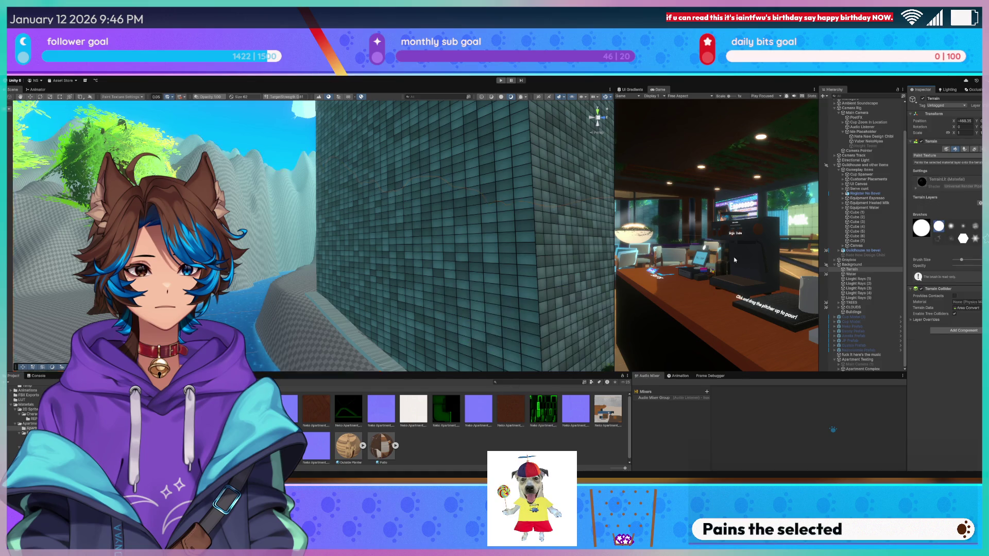
Inspect the Ceiling material, then reselect the terrain and expand its material settings.
{"action": "left_click", "coordinate": [412, 232]}
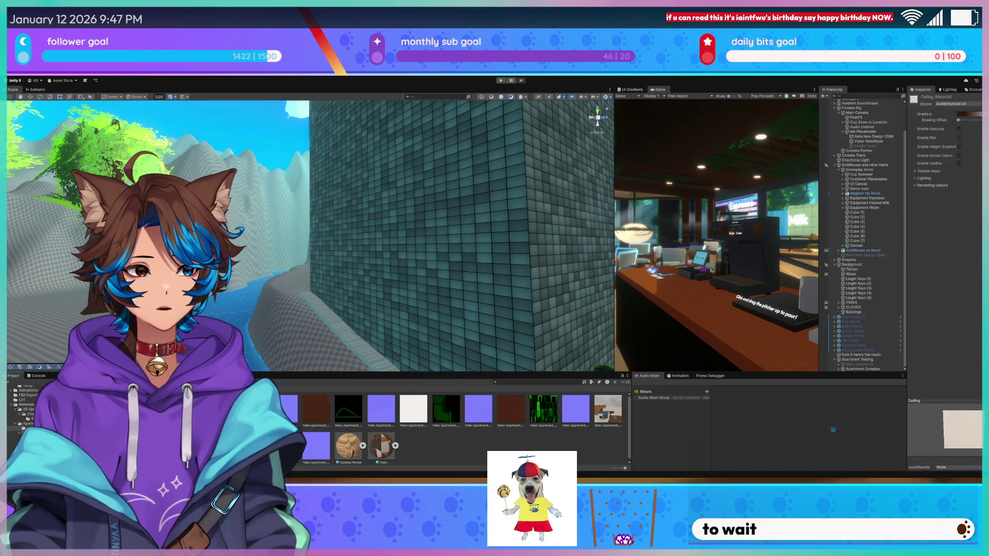
{"action": "left_click", "coordinate": [256, 223]}
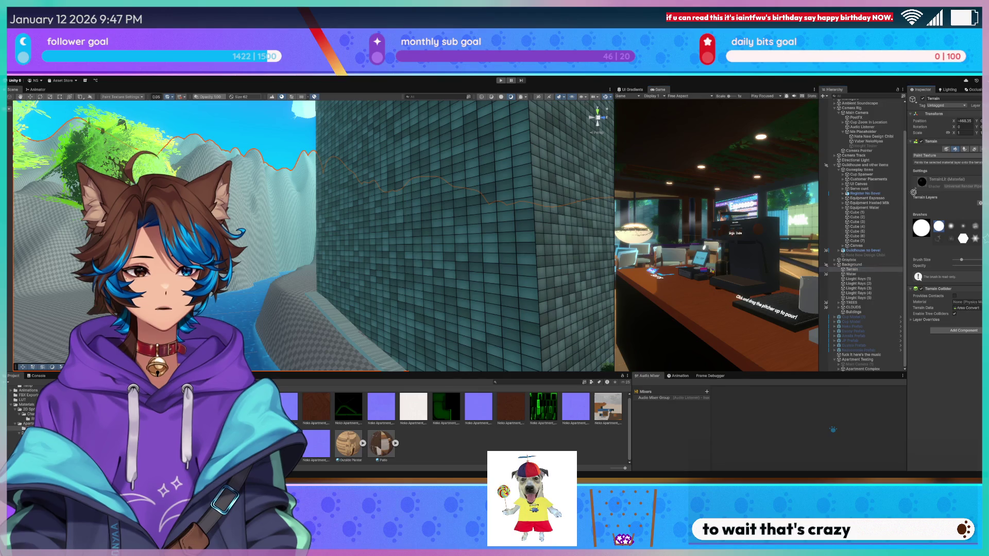
{"action": "left_click", "coordinate": [922, 183]}
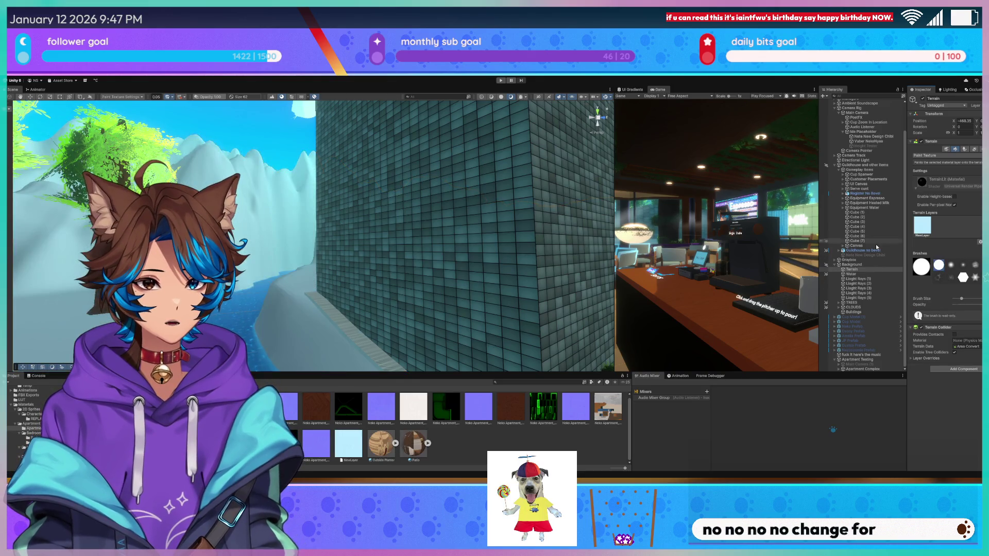
Turn the view toward the trees and leave height-based blending disabled on the terrain material.
{"action": "mouse_move", "coordinate": [390, 241]}
{"action": "middle_mouse_down"}
{"action": "mouse_move", "coordinate": [400, 252]}
{"action": "mouse_move", "coordinate": [425, 251]}
{"action": "middle_mouse_up"}
{"action": "right_click_drag", "start_coordinate": [426, 251], "coordinate": [221, 317]}
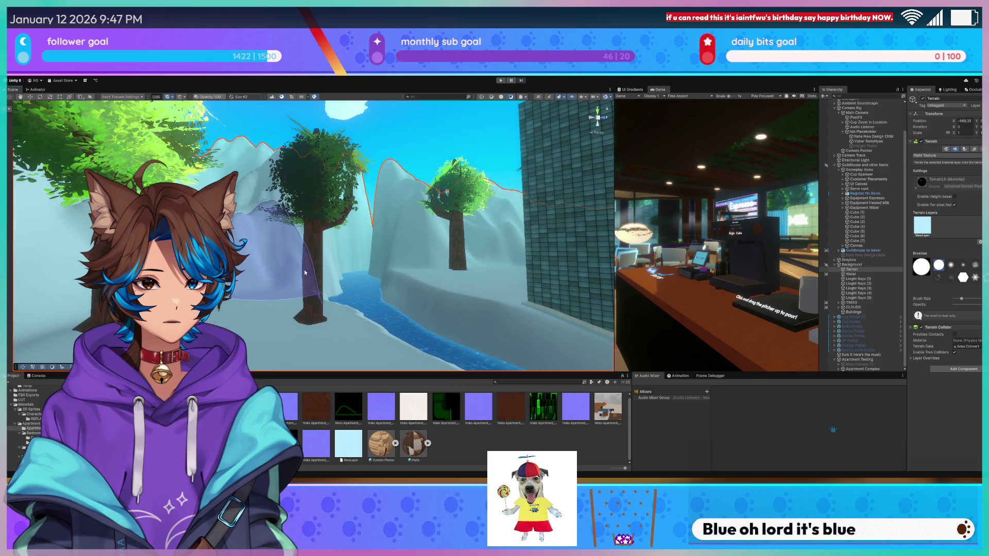
{"action": "left_click", "coordinate": [953, 197]}
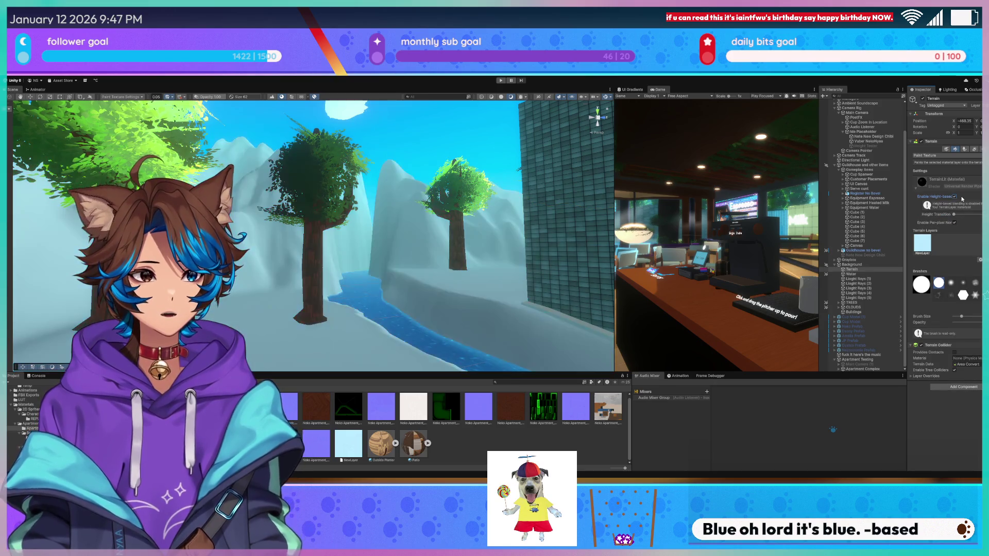
{"action": "left_click_drag", "start_coordinate": [958, 217], "coordinate": [973, 216]}
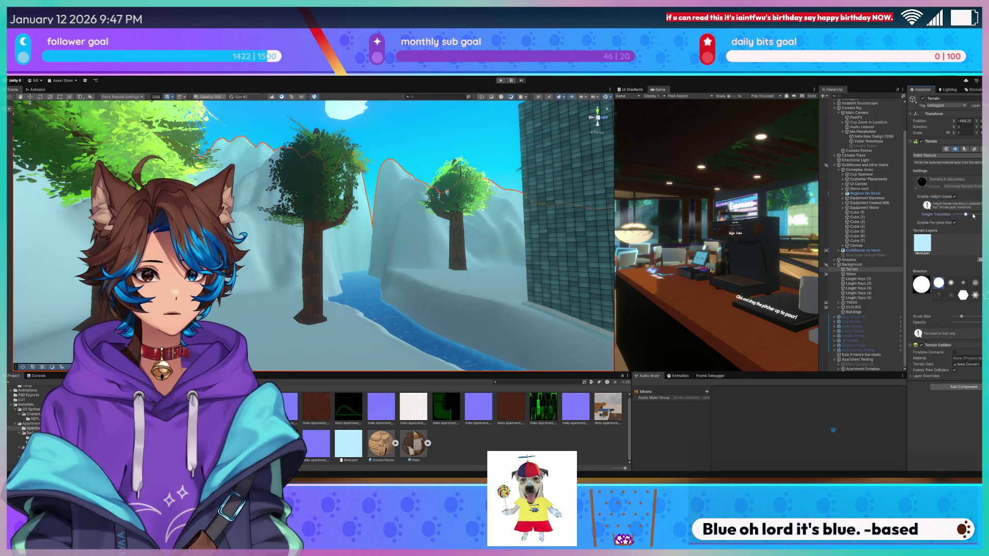
{"action": "left_click", "coordinate": [954, 196]}
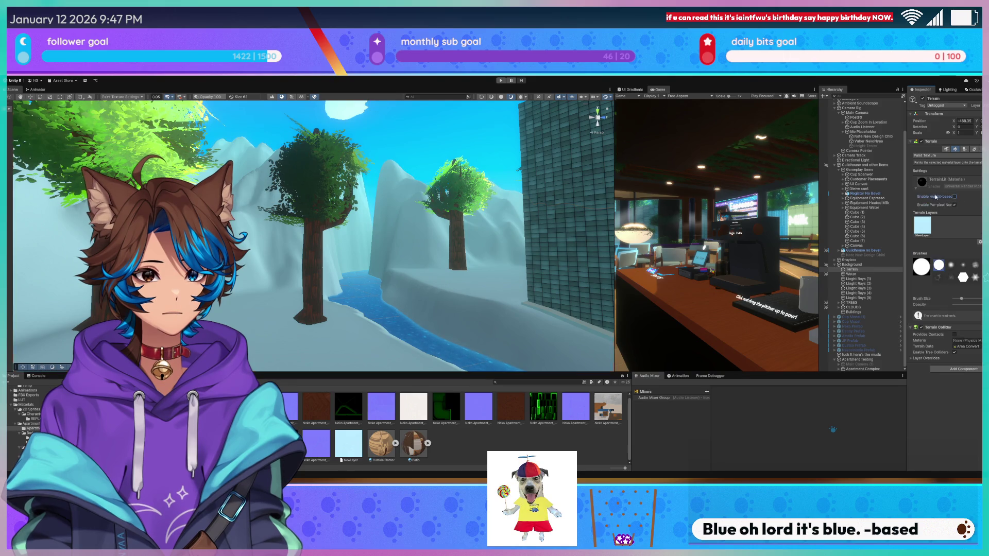
{"action": "left_click", "coordinate": [970, 183]}
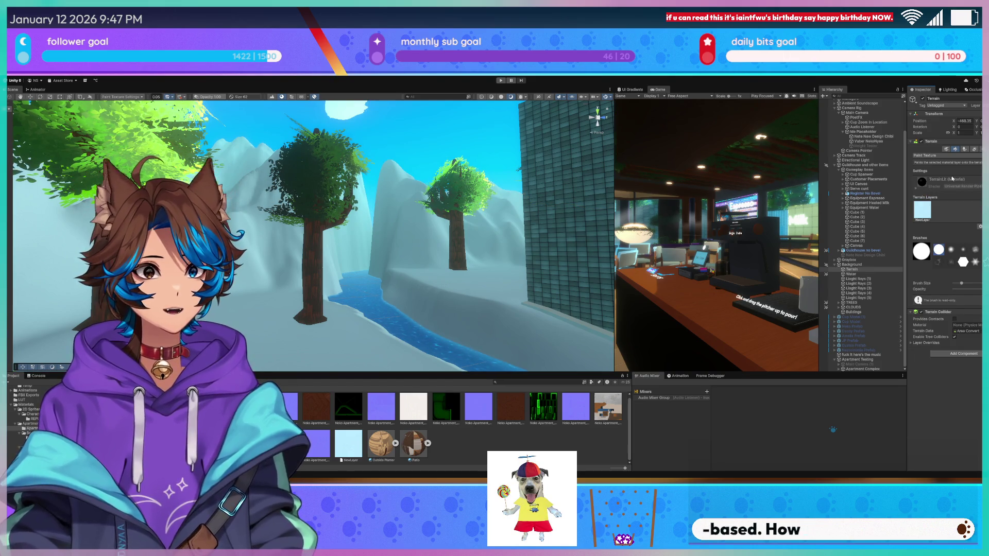
Check the Terrain/Lit shader's import settings, then open the terrain layer's settings.
{"action": "left_click", "coordinate": [971, 185]}
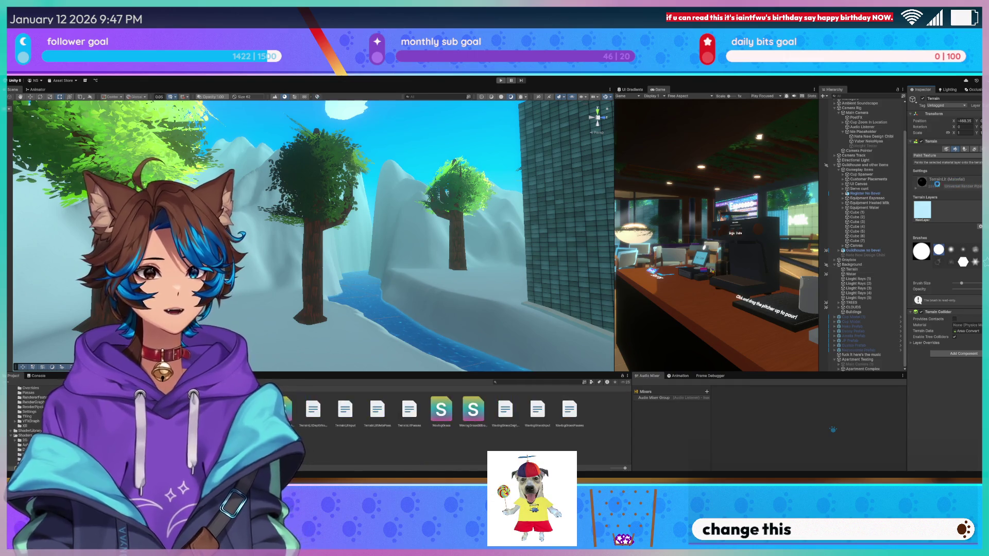
{"action": "double_click", "coordinate": [958, 186]}
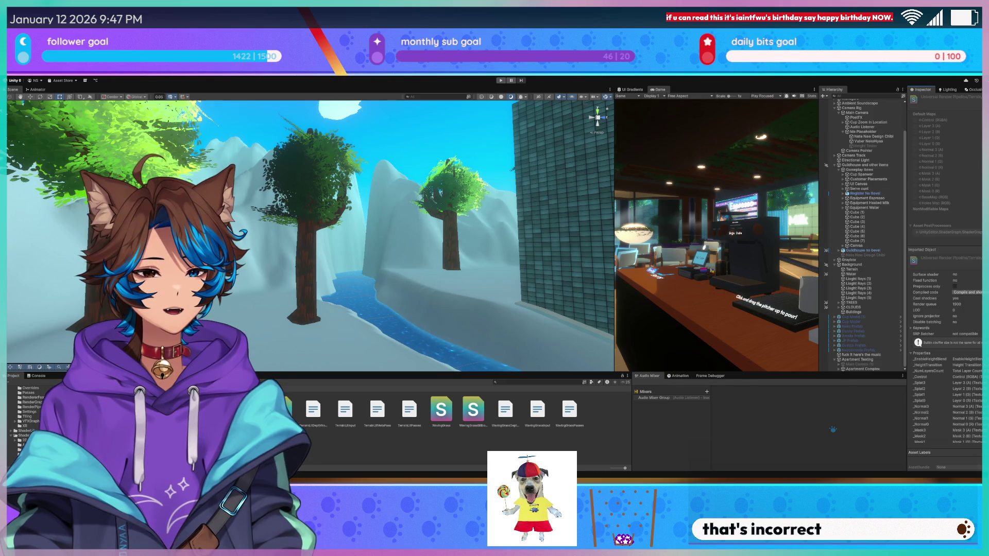
{"action": "left_click", "coordinate": [852, 269]}
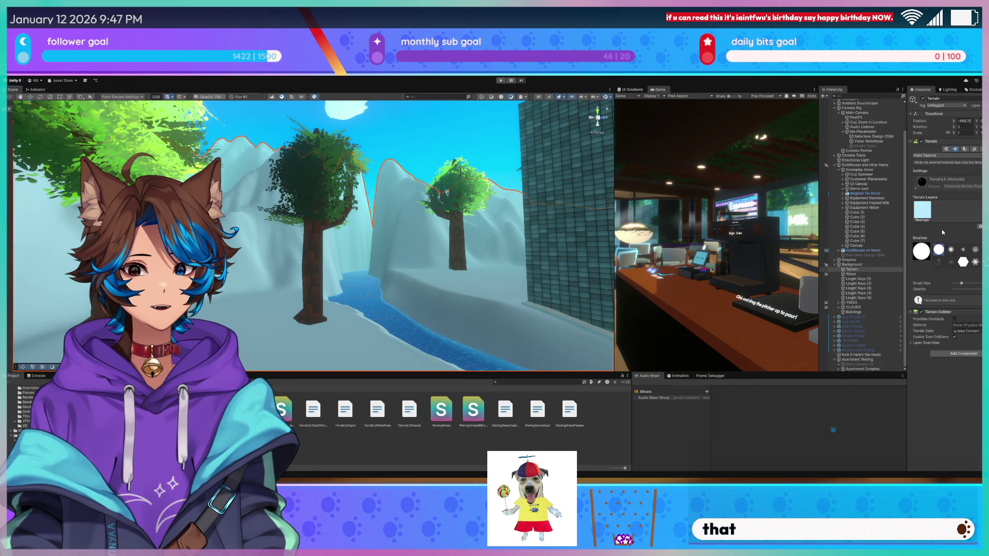
{"action": "left_click", "coordinate": [923, 212]}
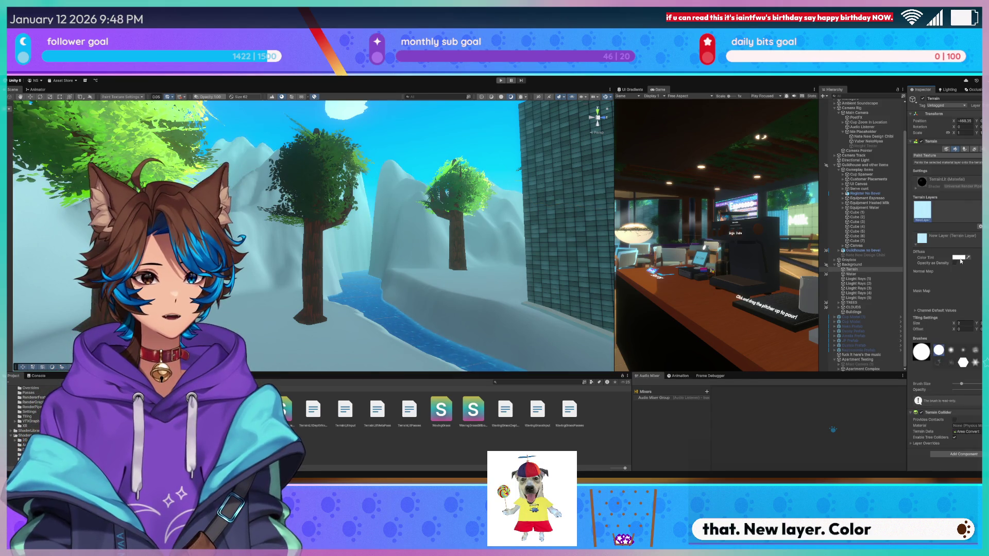
Give the terrain layer a light green colour tint and widen the Game view.
{"action": "left_click", "coordinate": [967, 257]}
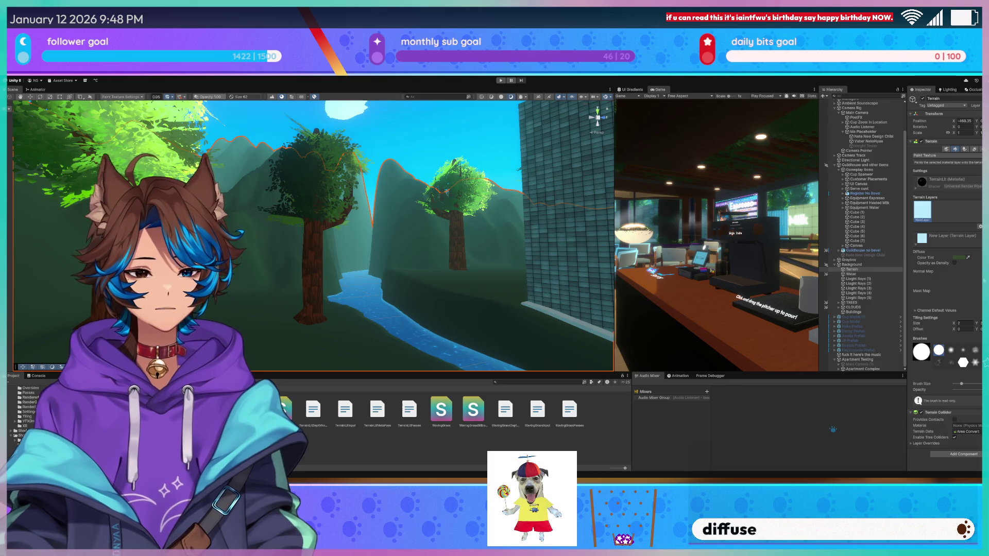
{"action": "left_click", "coordinate": [976, 309]}
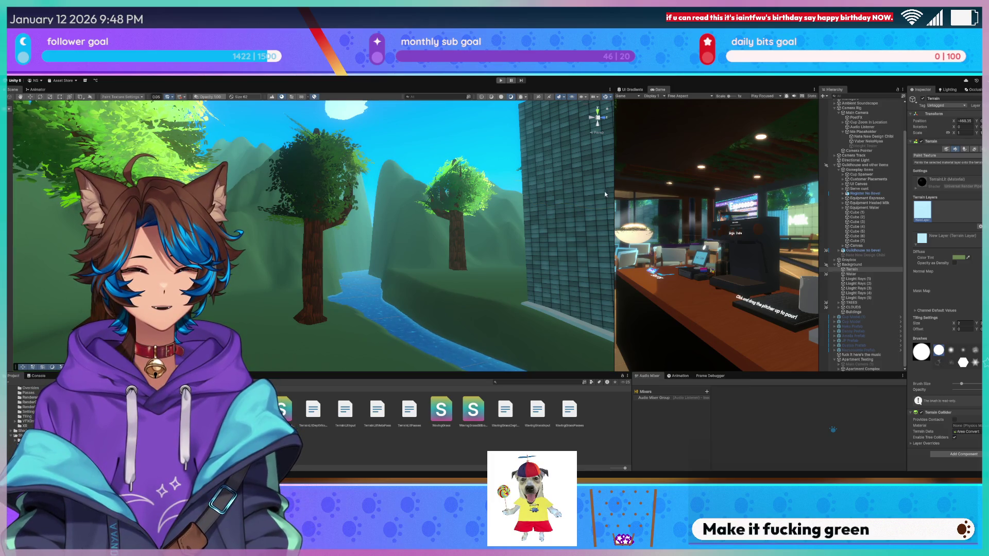
{"action": "left_click_drag", "start_coordinate": [613, 192], "coordinate": [175, 192]}
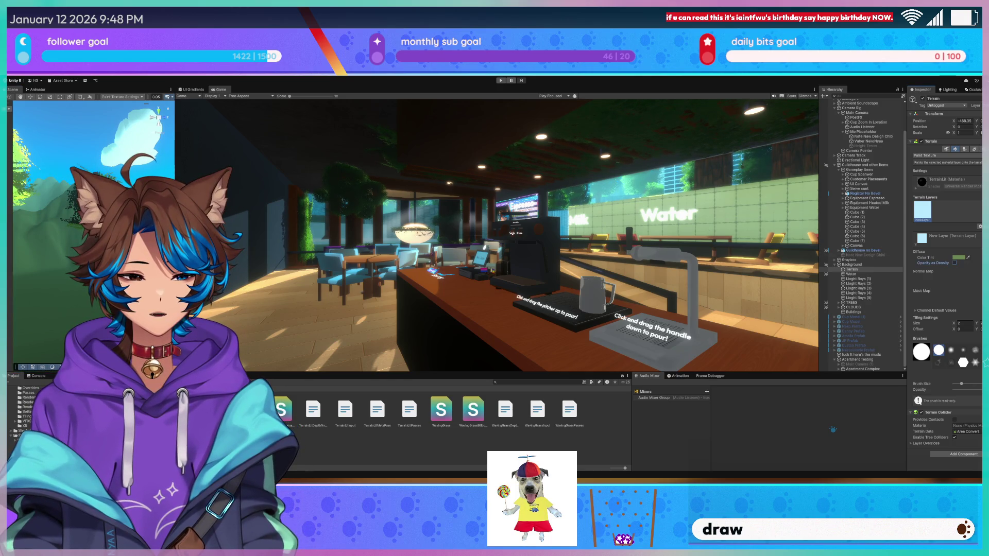
Widen the Scene view again and fly among the trees to inspect the green ground.
{"action": "left_click_drag", "start_coordinate": [175, 232], "coordinate": [682, 231]}
{"action": "mouse_move", "coordinate": [451, 210]}
{"action": "right_mouse_down"}
{"action": "mouse_move", "coordinate": [249, 210]}
{"action": "mouse_move", "coordinate": [13, 240]}
{"action": "mouse_move", "coordinate": [634, 242]}
{"action": "mouse_move", "coordinate": [463, 245]}
{"action": "right_mouse_up"}
{"action": "key", "text": "w"}
{"action": "right_click_drag", "start_coordinate": [942, 250], "coordinate": [929, 225]}
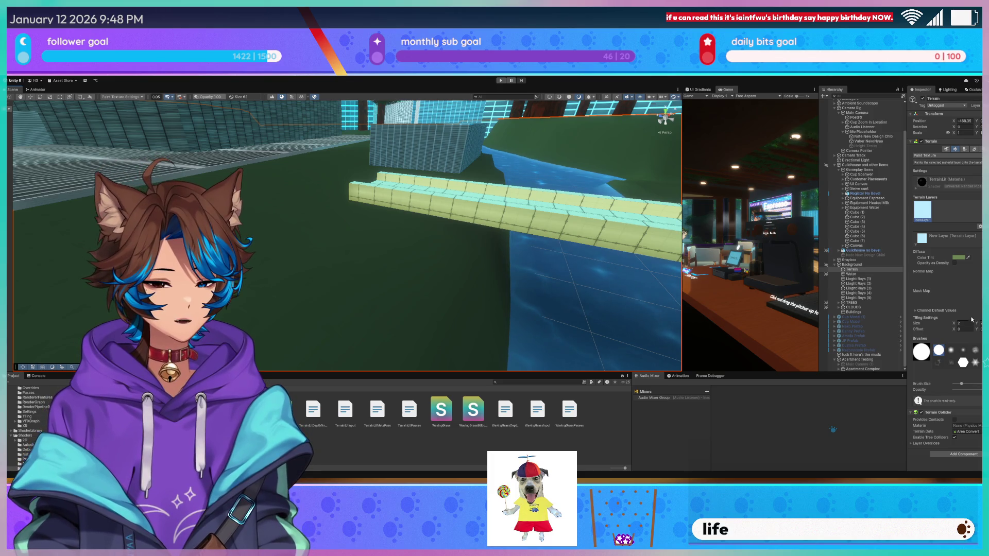
{"action": "mouse_move", "coordinate": [540, 221]}
{"action": "right_mouse_down"}
{"action": "mouse_move", "coordinate": [546, 204]}
{"action": "mouse_move", "coordinate": [661, 191]}
{"action": "right_mouse_up"}
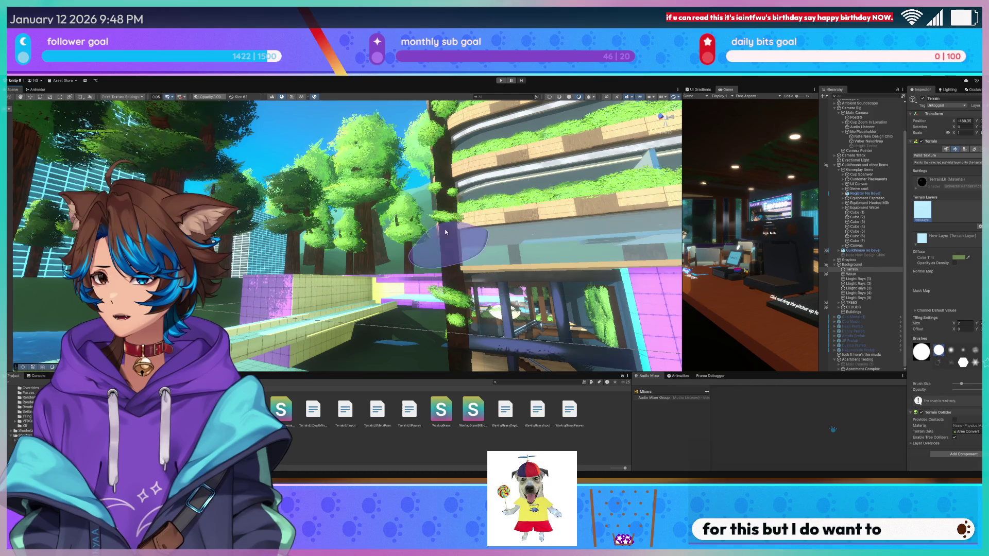
{"action": "middle_click_drag", "start_coordinate": [661, 191], "coordinate": [648, 187]}
{"action": "mouse_move", "coordinate": [309, 120]}
{"action": "right_mouse_down"}
{"action": "mouse_move", "coordinate": [299, 120]}
{"action": "mouse_move", "coordinate": [295, 139]}
{"action": "mouse_move", "coordinate": [291, 252]}
{"action": "right_mouse_up"}
{"action": "key", "text": "w"}
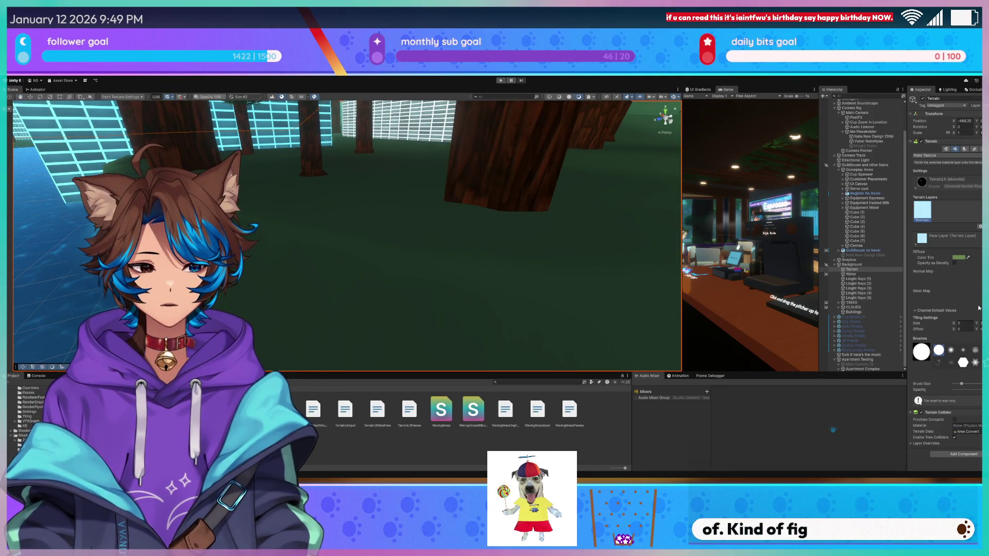
Undo and redo the green terrain tint to compare, keeping the tint applied.
{"action": "key", "text": "ctrl+z"}
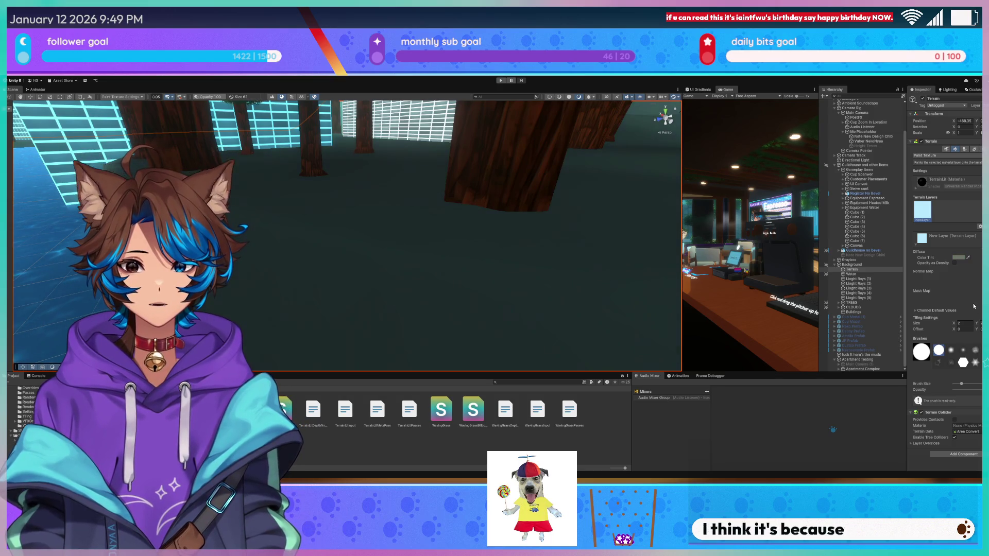
{"action": "key", "text": "ctrl+y"}
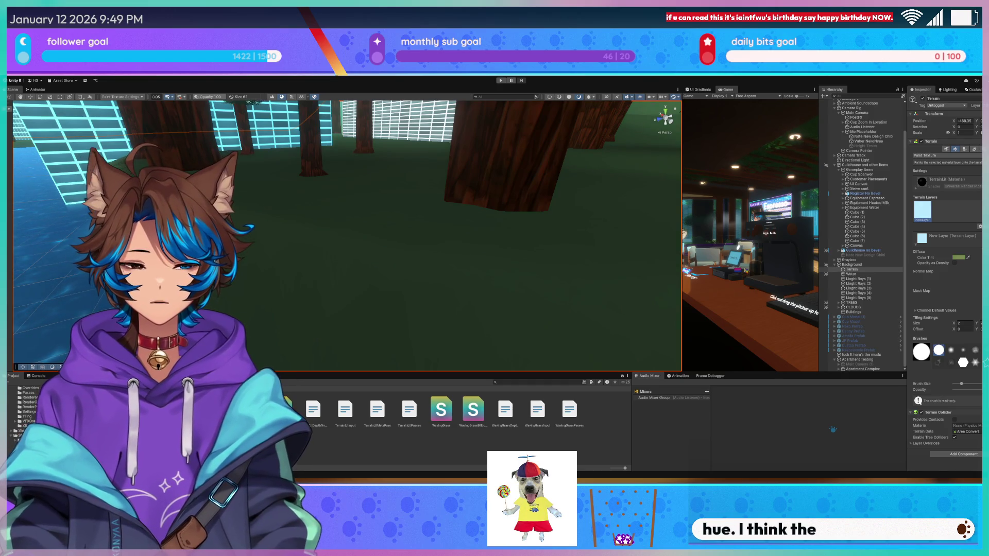
{"action": "mouse_move", "coordinate": [611, 241]}
{"action": "right_mouse_down"}
{"action": "mouse_move", "coordinate": [623, 142]}
{"action": "mouse_move", "coordinate": [704, 153]}
{"action": "right_mouse_up"}
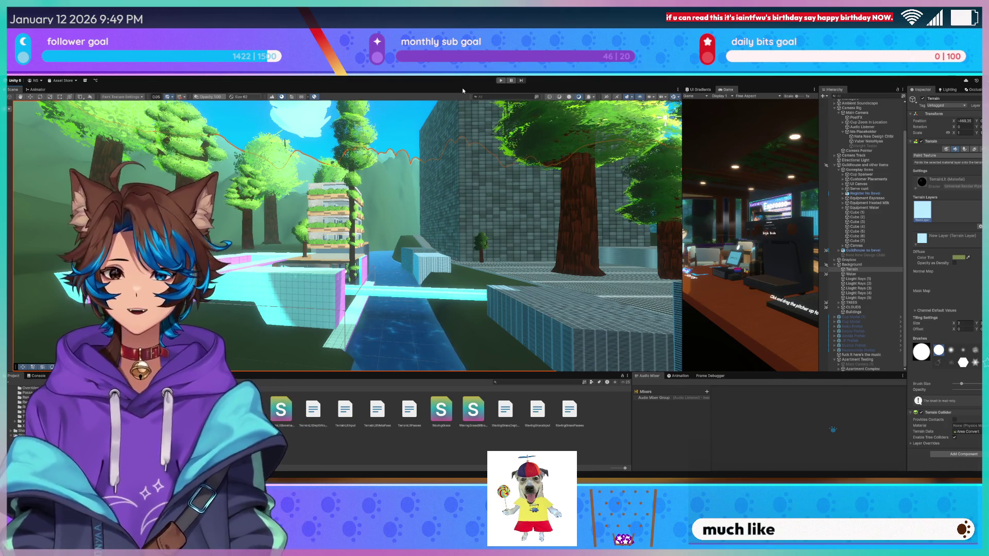
{"action": "right_click_drag", "start_coordinate": [401, 175], "coordinate": [395, 149]}
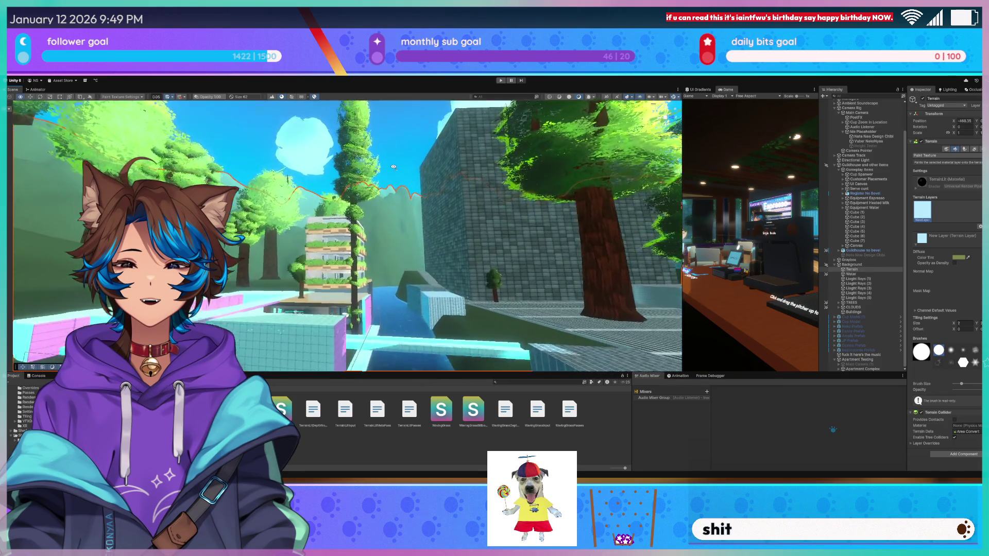
{"action": "right_click_drag", "start_coordinate": [396, 187], "coordinate": [397, 186]}
{"action": "key", "text": "w"}
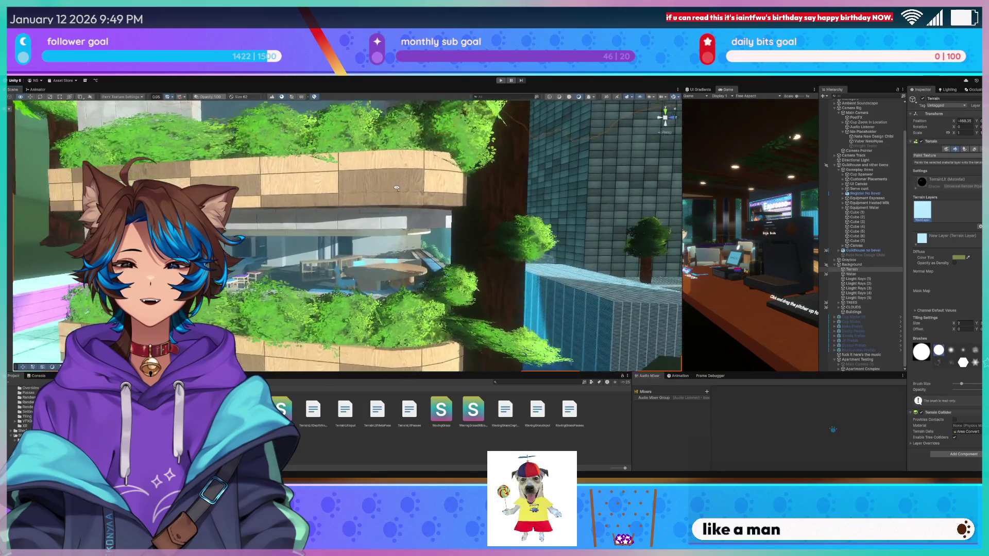
{"action": "right_click_drag", "start_coordinate": [310, 189], "coordinate": [306, 189]}
{"action": "key", "text": "w"}
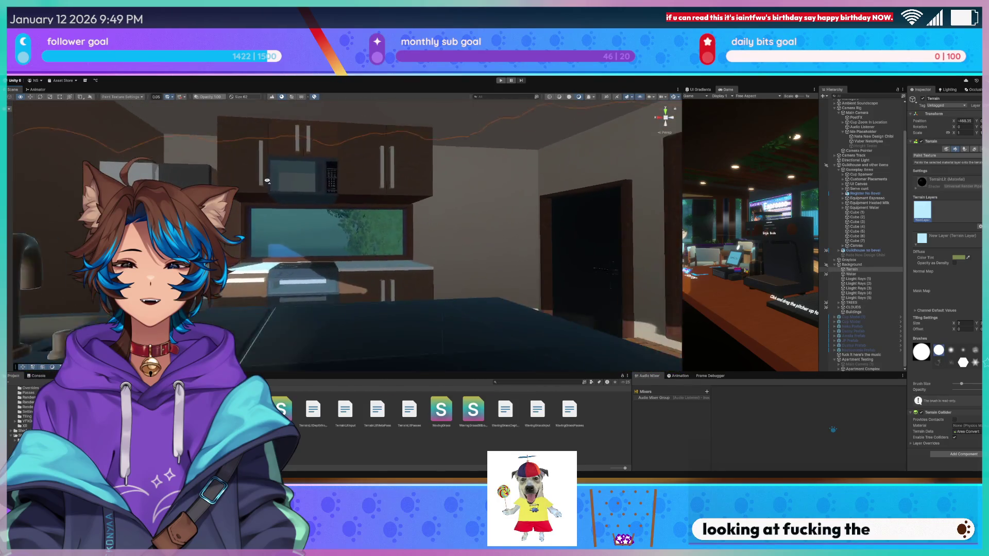
{"action": "key", "text": "w"}
{"action": "right_click_drag", "start_coordinate": [245, 181], "coordinate": [210, 182]}
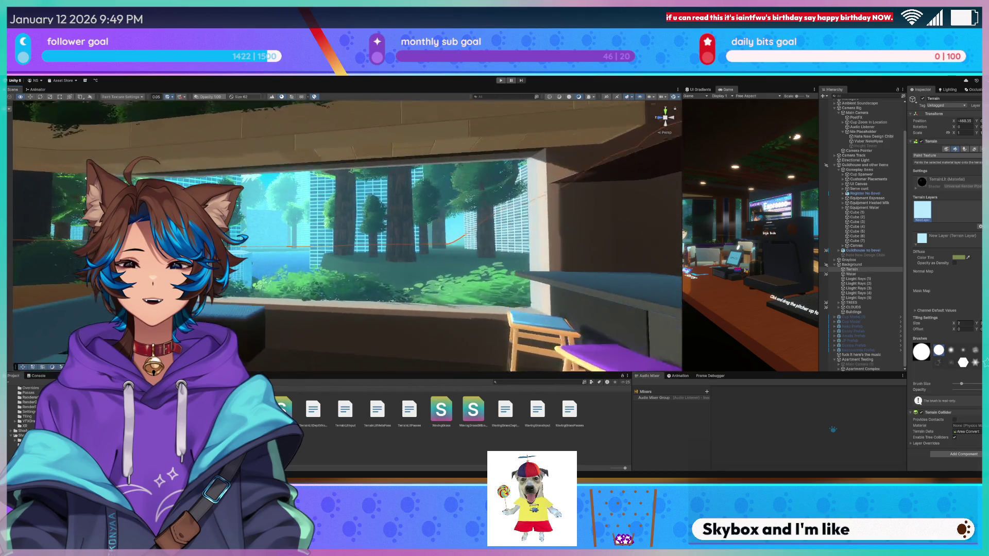
{"action": "key", "text": "q"}
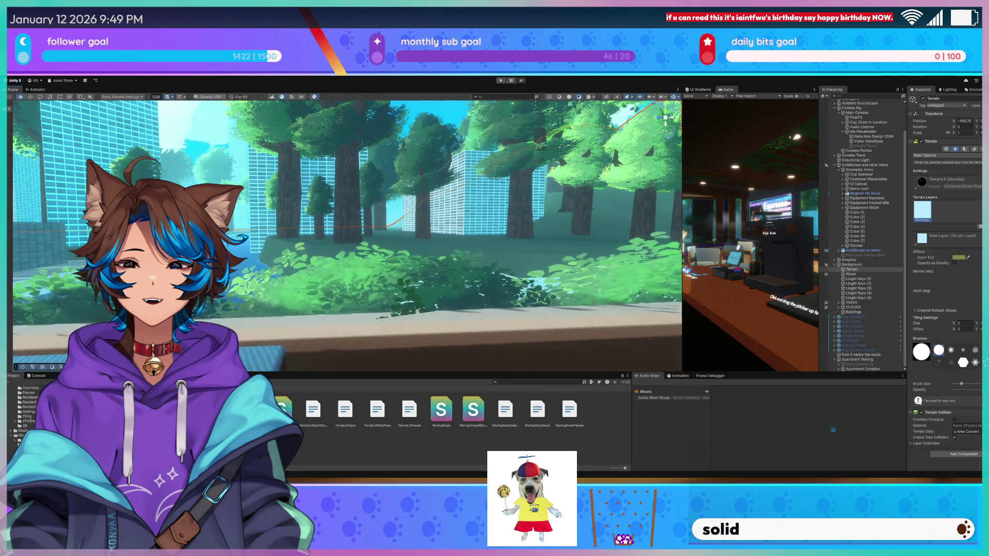
{"action": "key", "text": "q"}
{"action": "key", "text": "d"}
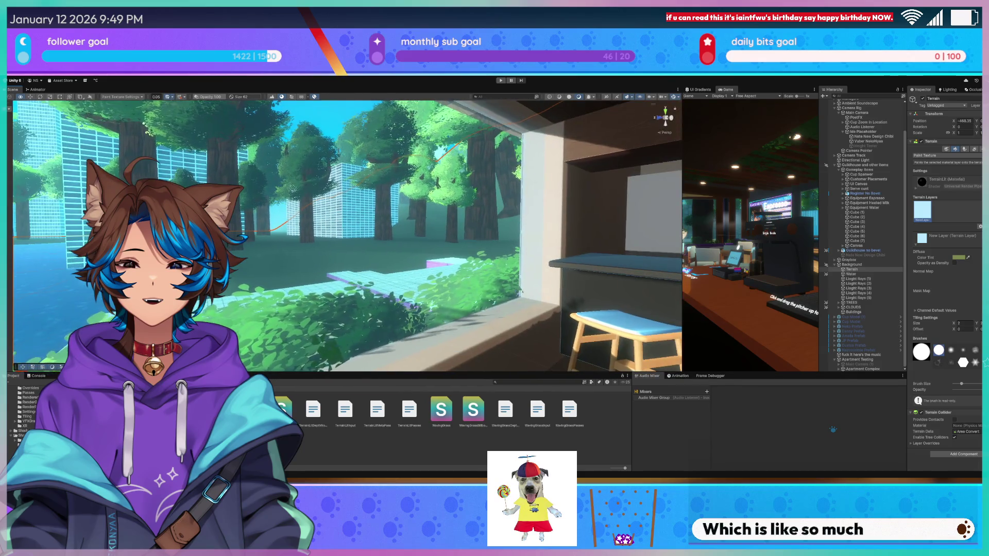
{"action": "mouse_move", "coordinate": [28, 179]}
{"action": "right_mouse_down"}
{"action": "mouse_move", "coordinate": [316, 230]}
{"action": "mouse_move", "coordinate": [260, 232]}
{"action": "mouse_move", "coordinate": [308, 260]}
{"action": "right_mouse_up"}
{"action": "key", "text": "w"}
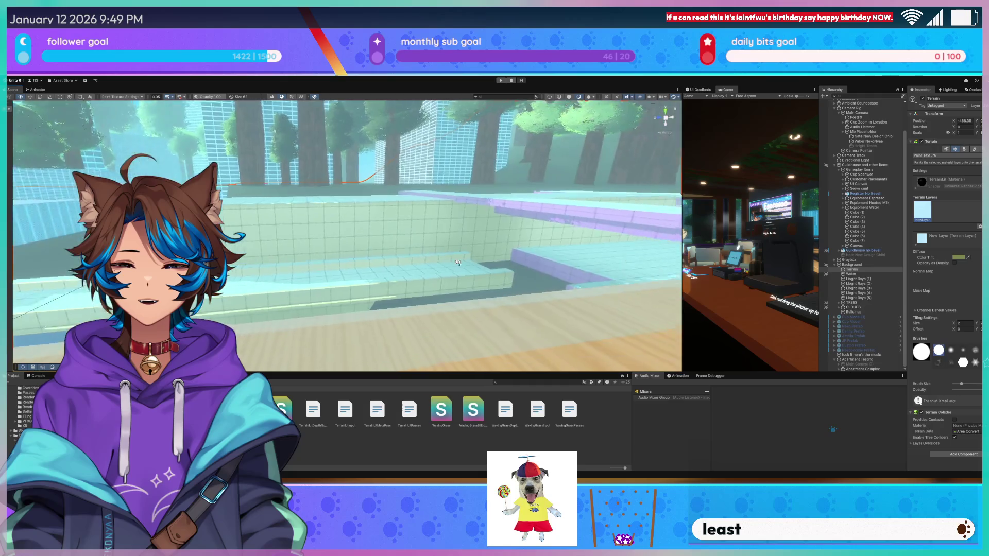
{"action": "mouse_move", "coordinate": [354, 258]}
{"action": "right_mouse_down"}
{"action": "mouse_move", "coordinate": [332, 213]}
{"action": "mouse_move", "coordinate": [516, 218]}
{"action": "right_mouse_up"}
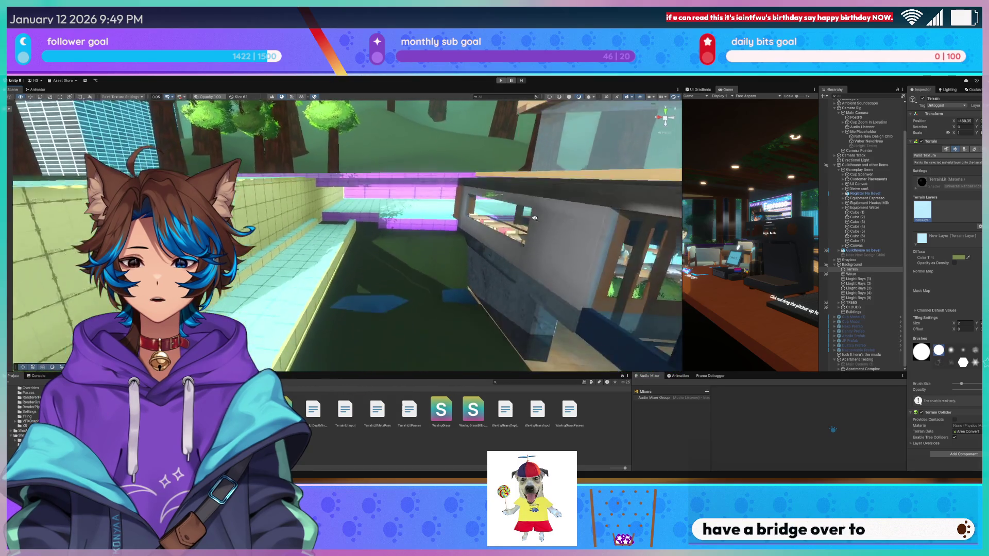
{"action": "right_click_drag", "start_coordinate": [527, 216], "coordinate": [526, 207]}
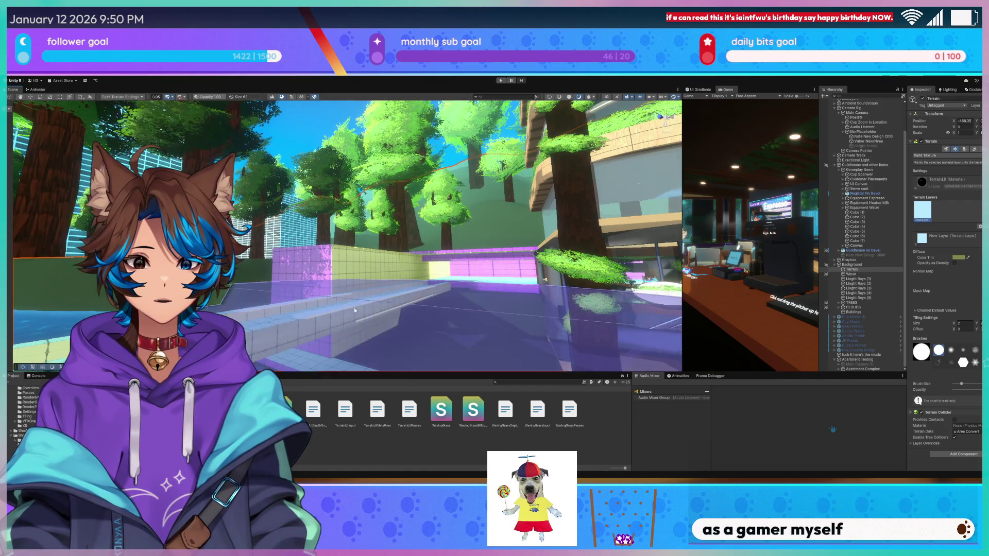
Show another project folder in Unity and turn the scene view toward the trees.
{"action": "scroll", "coordinate": [30, 412], "scroll_direction": "up", "scroll_amount": 3}
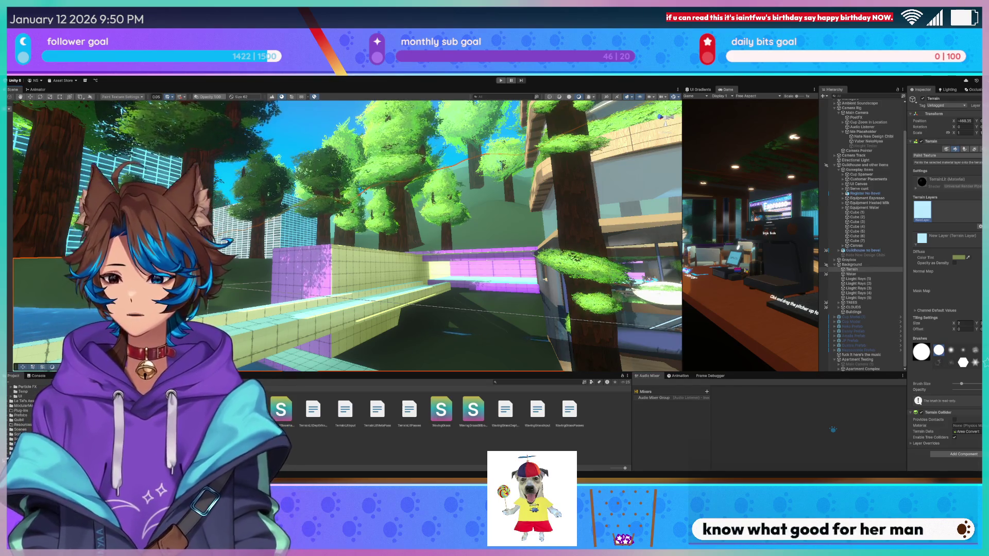
{"action": "scroll", "coordinate": [30, 412], "scroll_direction": "up", "scroll_amount": 3}
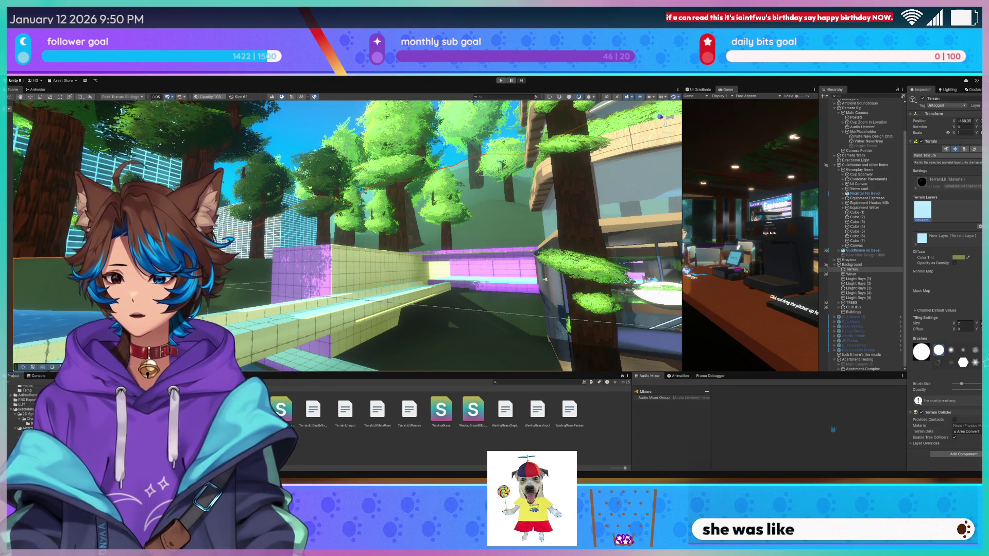
{"action": "left_click", "coordinate": [30, 410]}
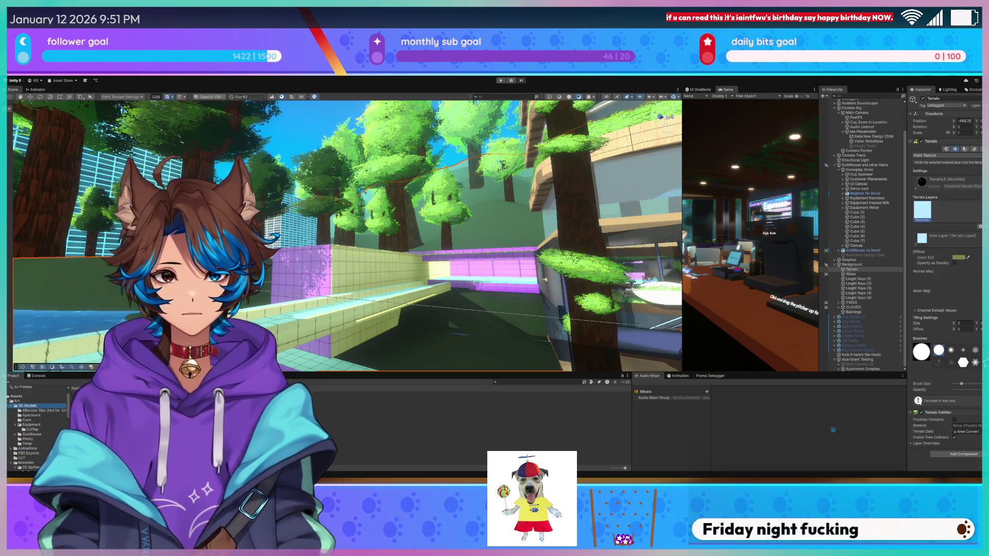
{"action": "mouse_move", "coordinate": [331, 306]}
{"action": "right_mouse_down"}
{"action": "mouse_move", "coordinate": [325, 274]}
{"action": "mouse_move", "coordinate": [304, 352]}
{"action": "mouse_move", "coordinate": [371, 335]}
{"action": "right_mouse_up"}
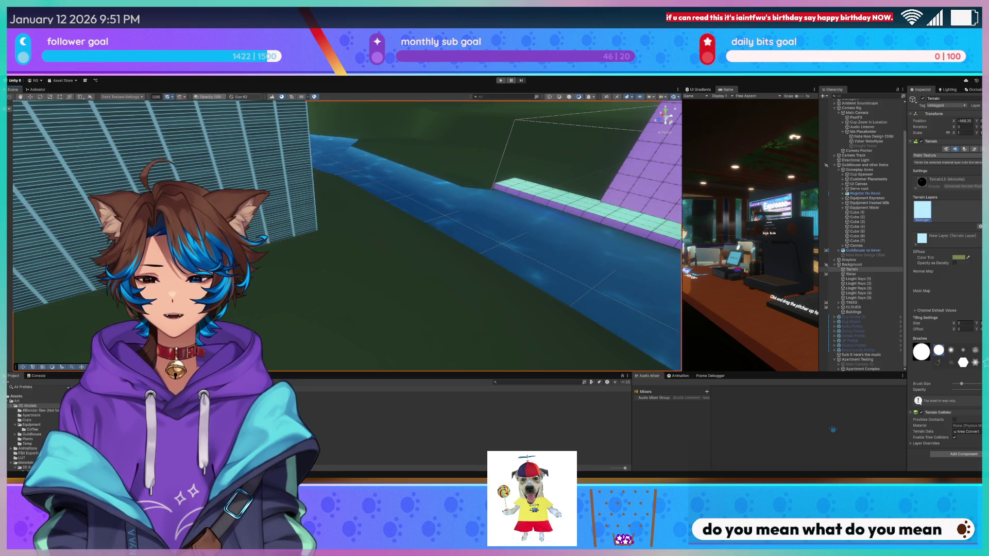
Switch to Blender and orbit in toward the convention-center blockout's white wall.
{"action": "key", "text": "alt+Tab"}
{"action": "middle_click_drag", "start_coordinate": [401, 178], "coordinate": [443, 138]}
{"action": "scroll", "coordinate": [396, 175], "scroll_direction": "down", "scroll_amount": 3}
{"action": "scroll", "coordinate": [444, 138], "scroll_direction": "down", "scroll_amount": 6}
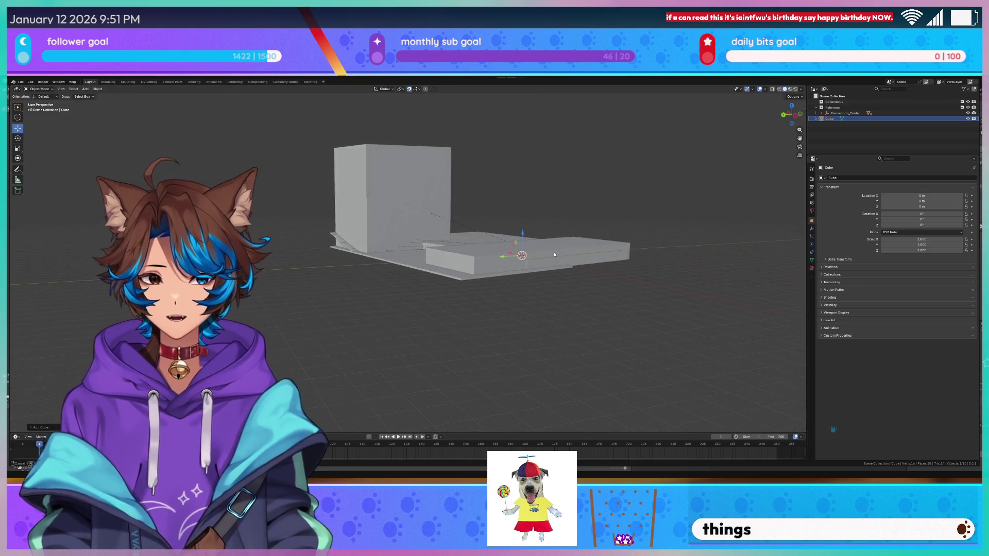
Move the Cube into the first collection in the Outliner, apart from the reference.
{"action": "left_click_drag", "start_coordinate": [824, 122], "coordinate": [831, 106]}
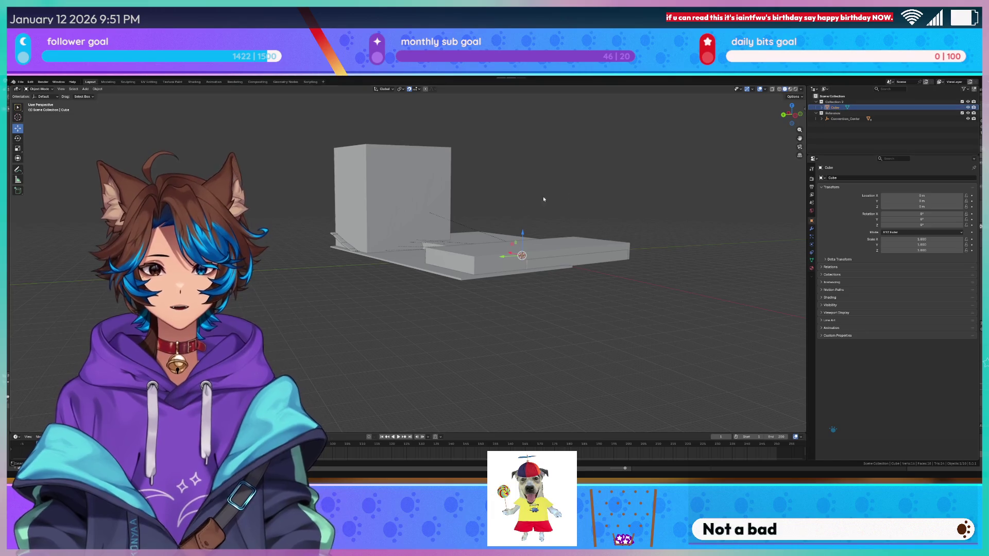
{"action": "scroll", "coordinate": [564, 239], "scroll_direction": "up", "scroll_amount": 5}
{"action": "mouse_move", "coordinate": [564, 239]}
{"action": "middle_mouse_down", "text": "shift"}
{"action": "mouse_move", "coordinate": [540, 265]}
{"action": "mouse_move", "coordinate": [569, 270]}
{"action": "middle_mouse_up", "text": "shift"}
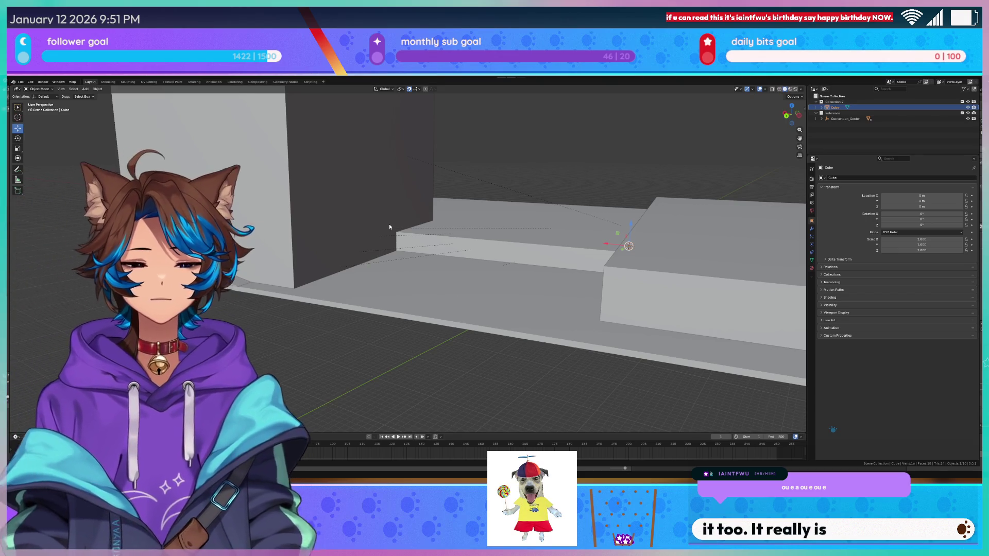
{"action": "middle_click_drag", "start_coordinate": [388, 223], "coordinate": [481, 175]}
{"action": "right_click", "coordinate": [479, 181]}
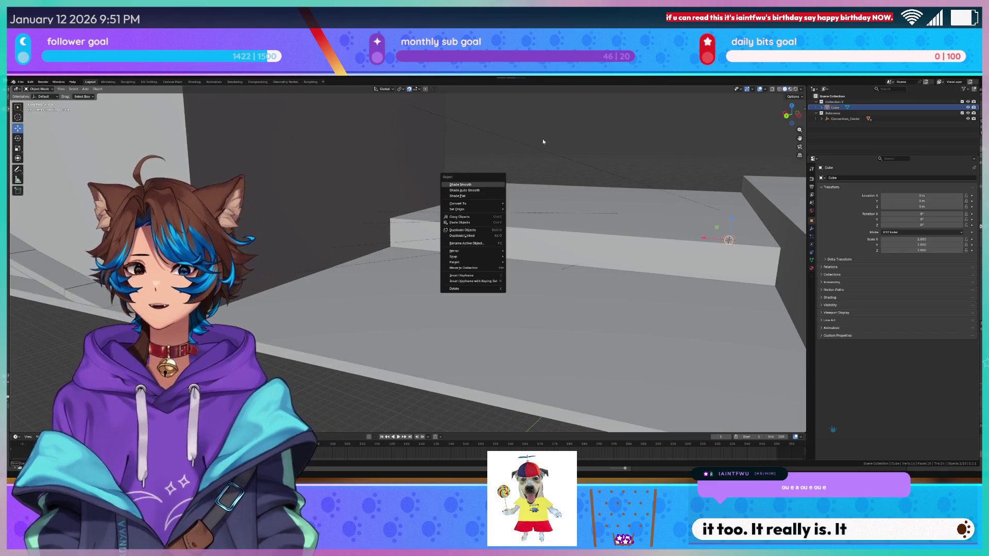
{"action": "key", "text": "Escape"}
{"action": "mouse_move", "coordinate": [563, 170]}
{"action": "middle_mouse_down"}
{"action": "mouse_move", "coordinate": [589, 168]}
{"action": "mouse_move", "coordinate": [454, 294]}
{"action": "middle_mouse_up"}
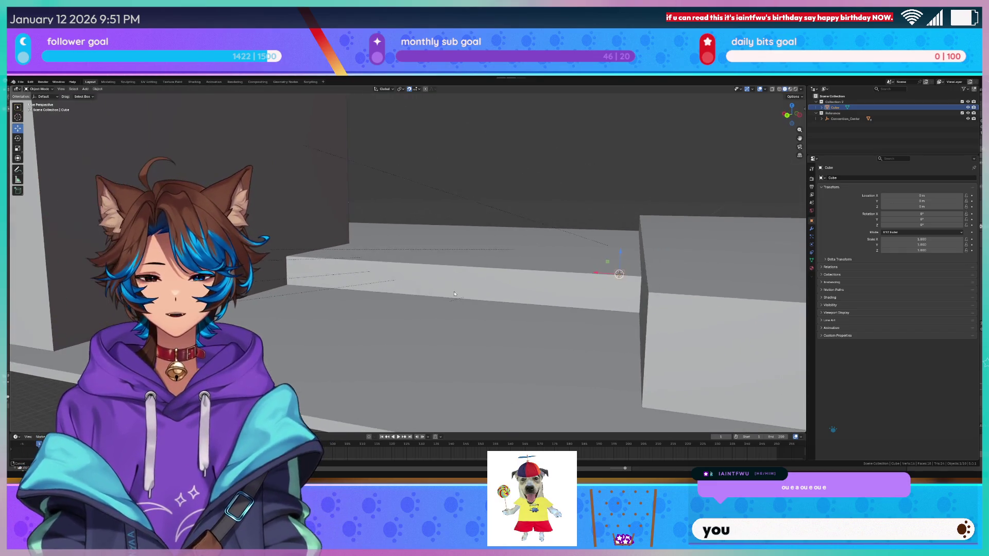
Shift the Cube 3.6 m along X and select the Convention_Center reference.
{"action": "left_click_drag", "start_coordinate": [597, 275], "coordinate": [569, 234]}
{"action": "scroll", "coordinate": [570, 234], "scroll_direction": "down", "scroll_amount": 8}
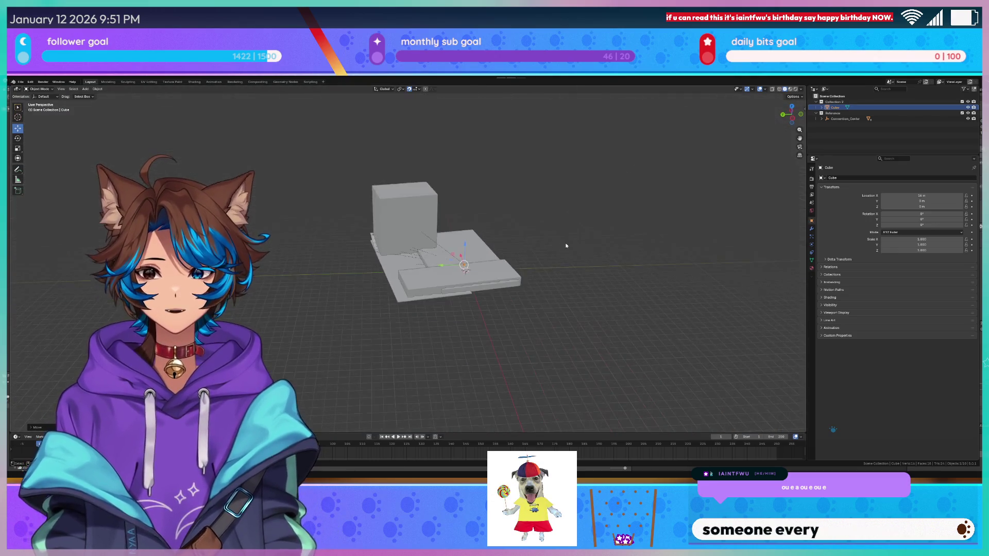
{"action": "scroll", "coordinate": [566, 246], "scroll_direction": "up", "scroll_amount": 6}
{"action": "scroll", "coordinate": [449, 304], "scroll_direction": "down", "scroll_amount": 4}
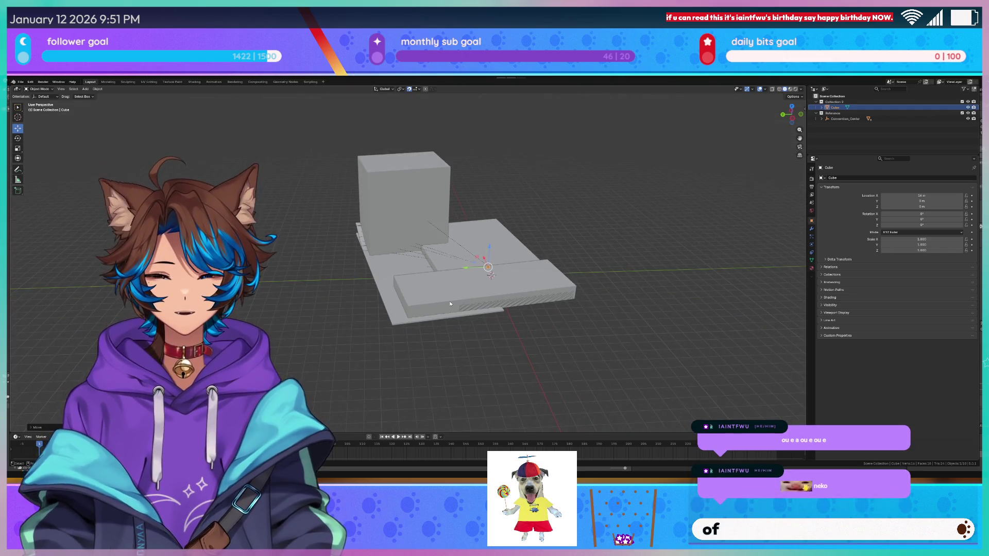
{"action": "left_click", "coordinate": [844, 118]}
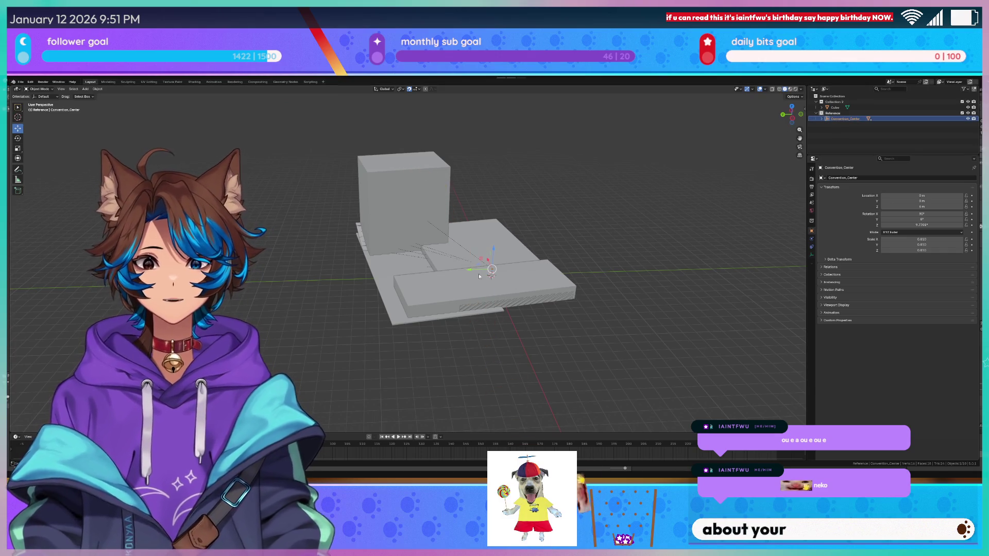
From top view, rotate Convention_Center about Z until nearly square to the grid axes.
{"action": "scroll", "coordinate": [301, 134], "scroll_direction": "up", "scroll_amount": 3}
{"action": "key", "text": "KP_7"}
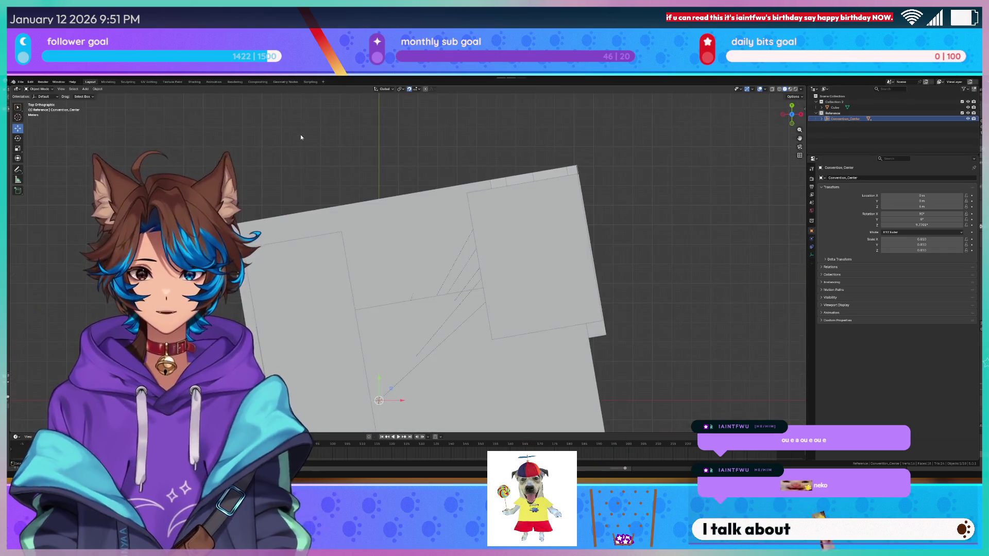
{"action": "scroll", "coordinate": [301, 134], "scroll_direction": "down", "scroll_amount": 2}
{"action": "key", "text": "r"}
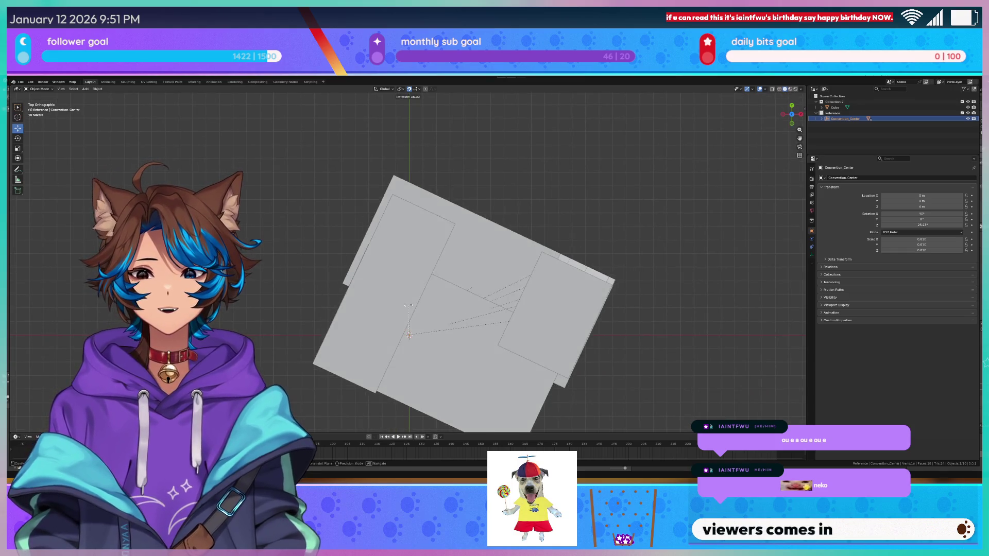
{"action": "left_click", "coordinate": [385, 294]}
{"action": "middle_click_drag", "start_coordinate": [385, 295], "coordinate": [438, 218]}
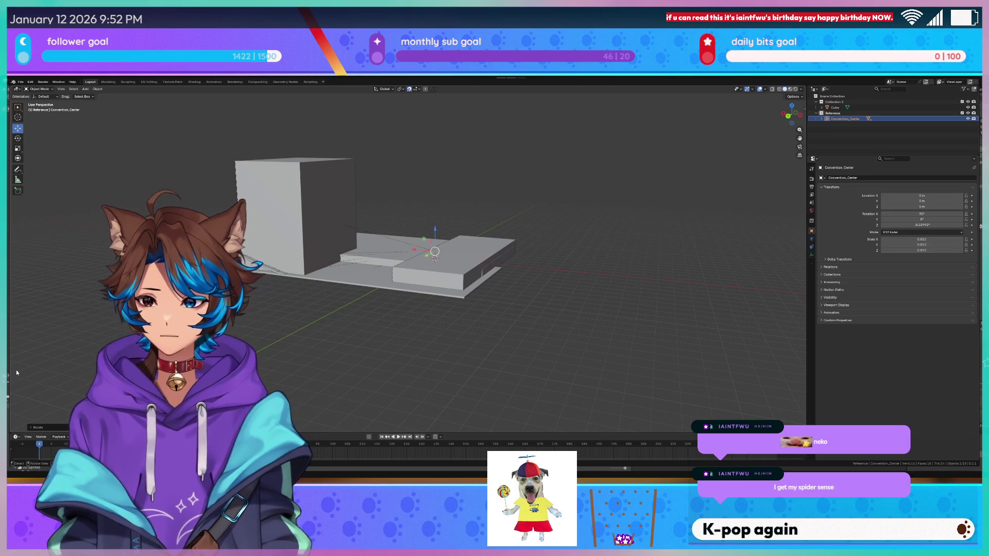
Select the Cube and switch the viewport to wireframe shading.
{"action": "left_click", "coordinate": [835, 107]}
{"action": "key", "text": "KP_Decimal"}
{"action": "mouse_move", "coordinate": [598, 215]}
{"action": "middle_mouse_down"}
{"action": "mouse_move", "coordinate": [573, 239]}
{"action": "mouse_move", "coordinate": [608, 262]}
{"action": "mouse_move", "coordinate": [409, 267]}
{"action": "middle_mouse_up"}
{"action": "mouse_move", "coordinate": [301, 271]}
{"action": "middle_mouse_down"}
{"action": "mouse_move", "coordinate": [580, 304]}
{"action": "mouse_move", "coordinate": [555, 320]}
{"action": "mouse_move", "coordinate": [469, 298]}
{"action": "middle_mouse_up"}
{"action": "key", "text": "q"}
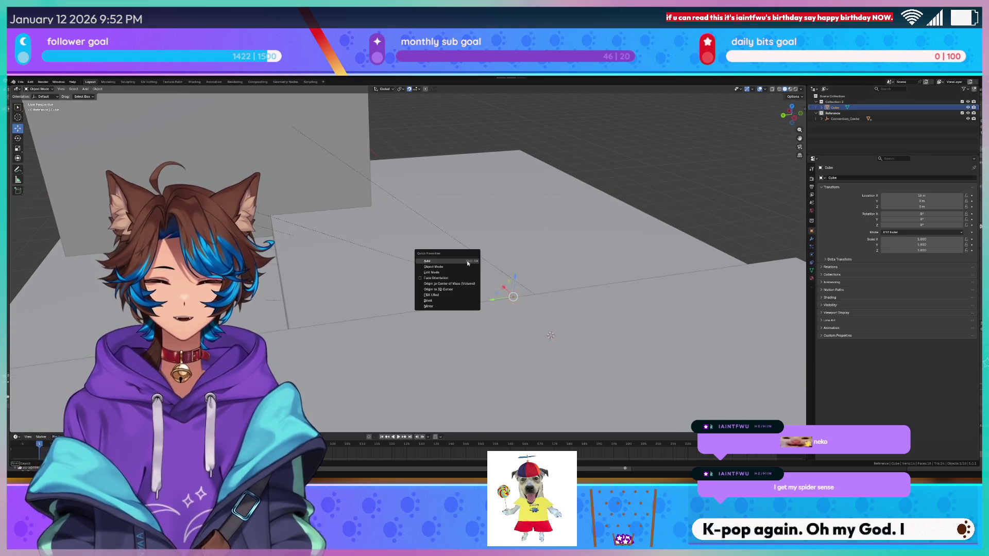
{"action": "key", "text": "Escape"}
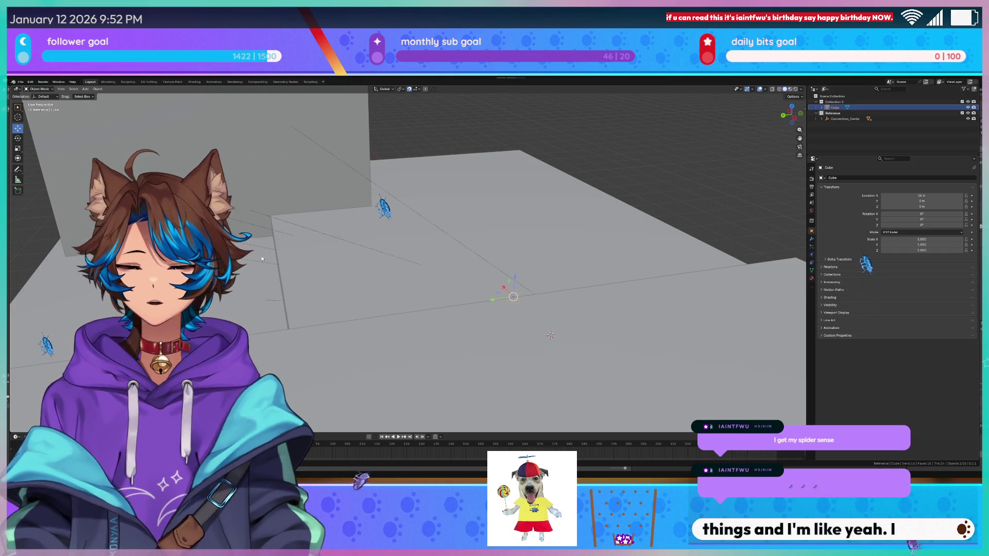
{"action": "middle_click_drag", "start_coordinate": [648, 177], "coordinate": [663, 180]}
{"action": "key", "text": "z"}
{"action": "left_click", "coordinate": [625, 184]}
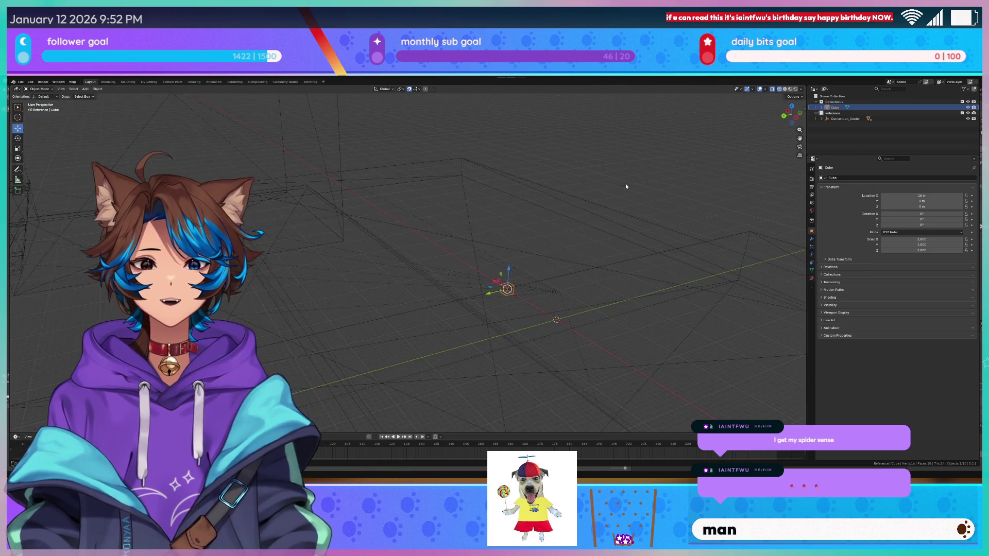
{"action": "mouse_move", "coordinate": [497, 286]}
{"action": "middle_mouse_down"}
{"action": "mouse_move", "coordinate": [485, 253]}
{"action": "mouse_move", "coordinate": [521, 302]}
{"action": "mouse_move", "coordinate": [501, 282]}
{"action": "middle_mouse_up"}
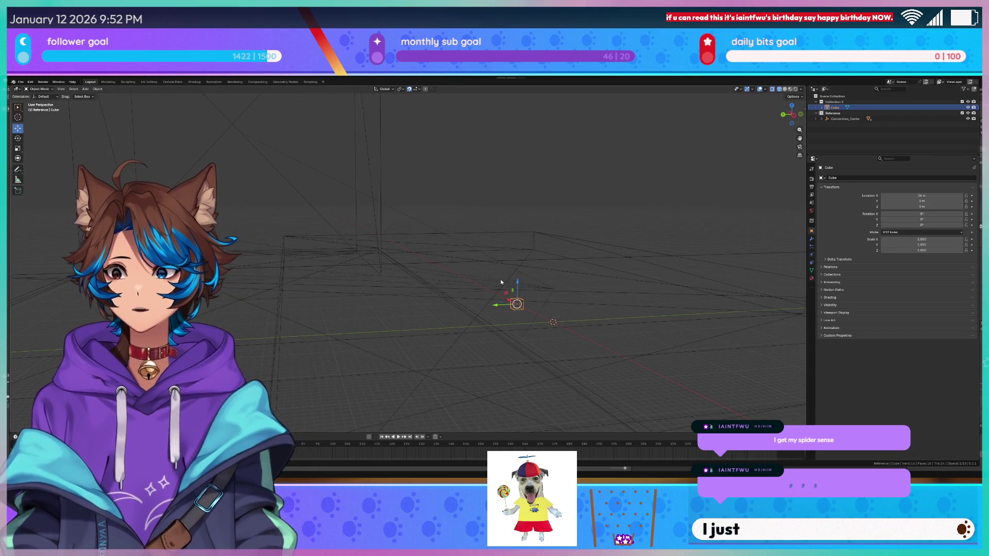
In front view raise the Cube 4 m, then lower its bottom along Z in Edit Mode.
{"action": "key", "text": "KP_1"}
{"action": "scroll", "coordinate": [498, 279], "scroll_direction": "up", "scroll_amount": 2}
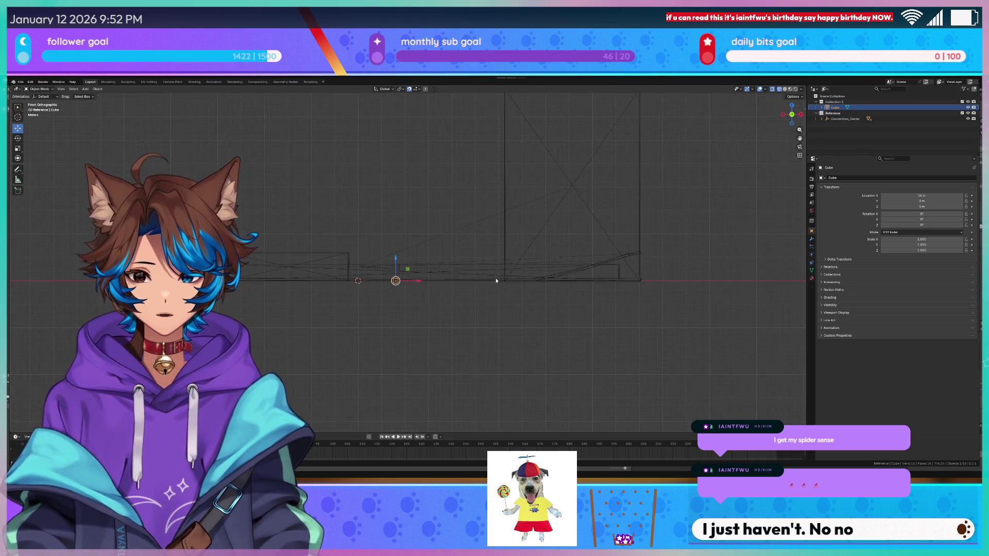
{"action": "left_click_drag", "start_coordinate": [370, 306], "coordinate": [372, 261]}
{"action": "scroll", "coordinate": [380, 329], "scroll_direction": "up", "scroll_amount": 3}
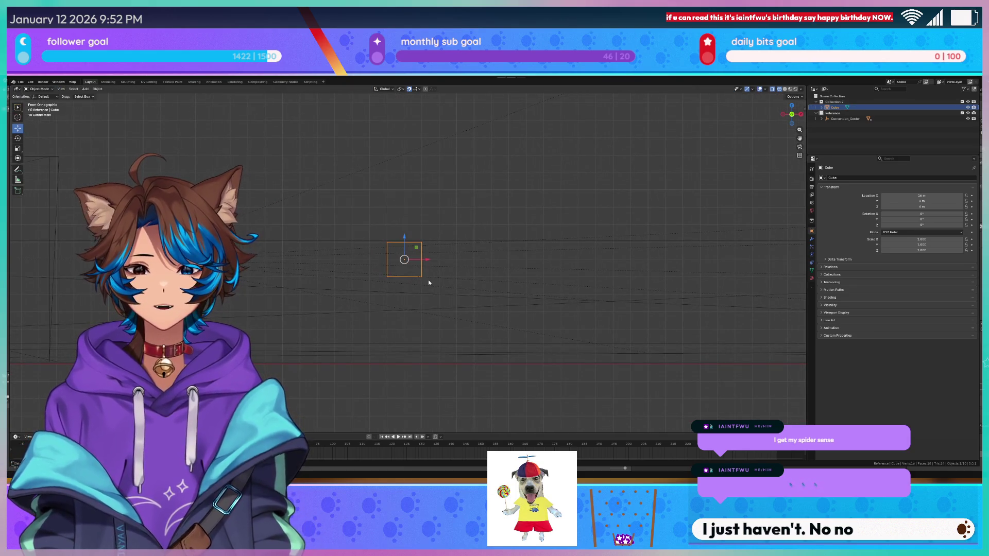
{"action": "key", "text": "Tab"}
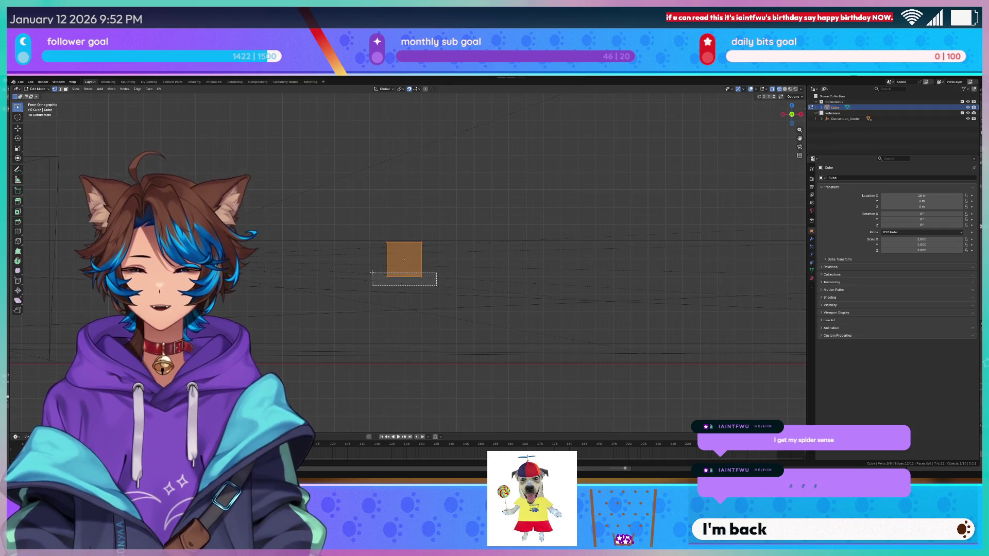
{"action": "left_click", "coordinate": [376, 274]}
{"action": "key", "text": "g"}
{"action": "key", "text": "z"}
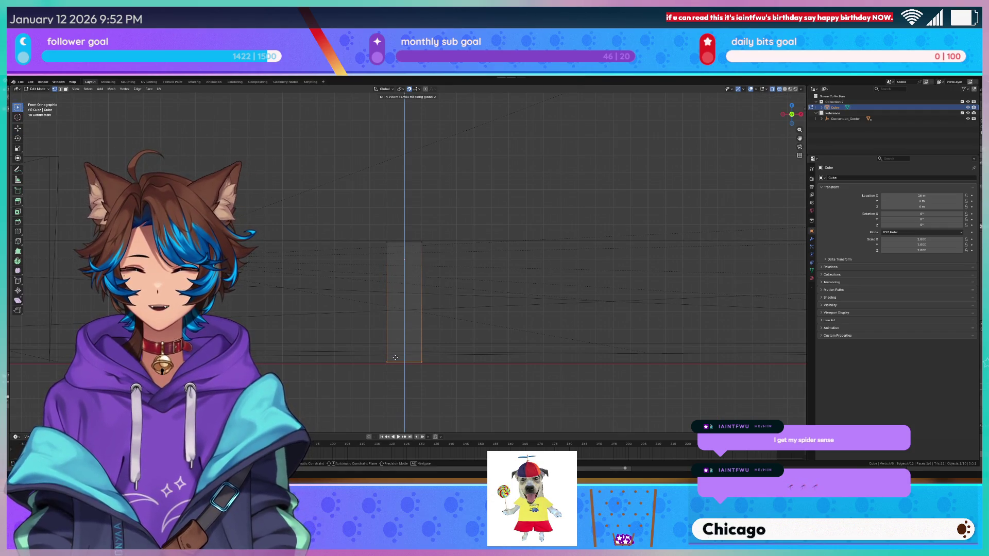
{"action": "left_click", "coordinate": [395, 358]}
Stretch the slab along X: one side 54 m left, the other to the reference's right end.
{"action": "scroll", "coordinate": [364, 225], "scroll_direction": "down", "scroll_amount": 3}
{"action": "middle_click_drag", "start_coordinate": [342, 302], "coordinate": [549, 302], "text": "shift"}
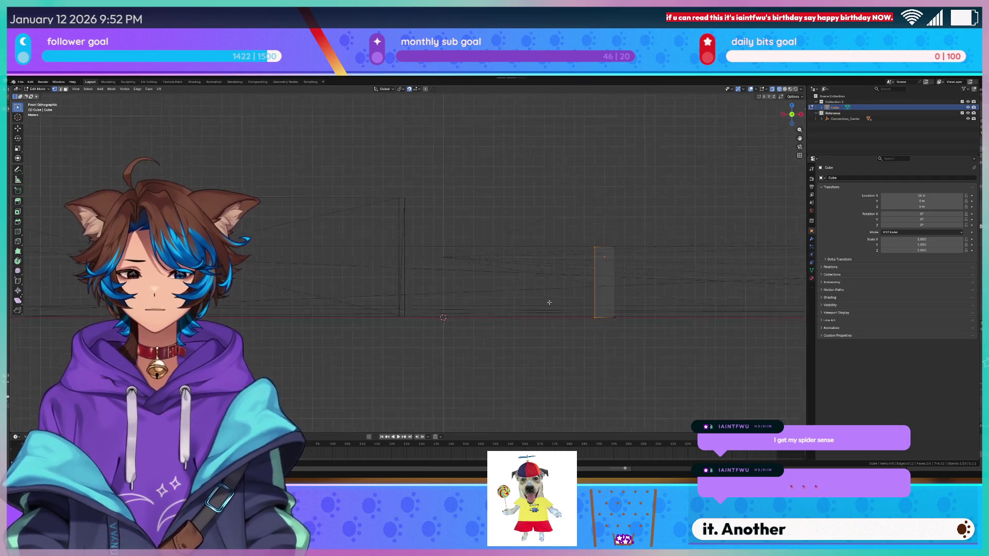
{"action": "key", "text": "g"}
{"action": "key", "text": "x"}
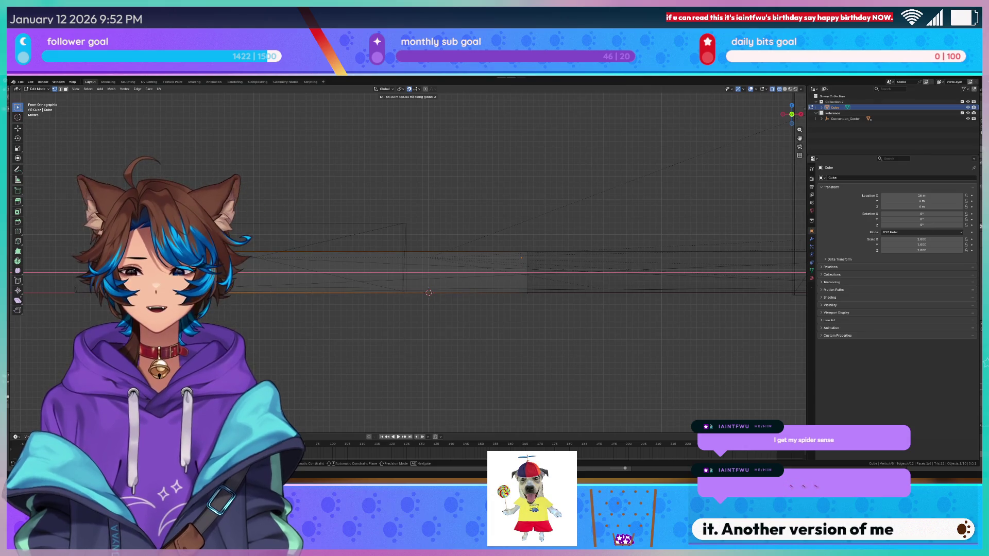
{"action": "left_click", "coordinate": [429, 293]}
{"action": "middle_click_drag", "start_coordinate": [429, 293], "coordinate": [436, 305], "text": "shift"}
{"action": "scroll", "coordinate": [436, 305], "scroll_direction": "down", "scroll_amount": 3}
{"action": "key", "text": "g"}
{"action": "key", "text": "x"}
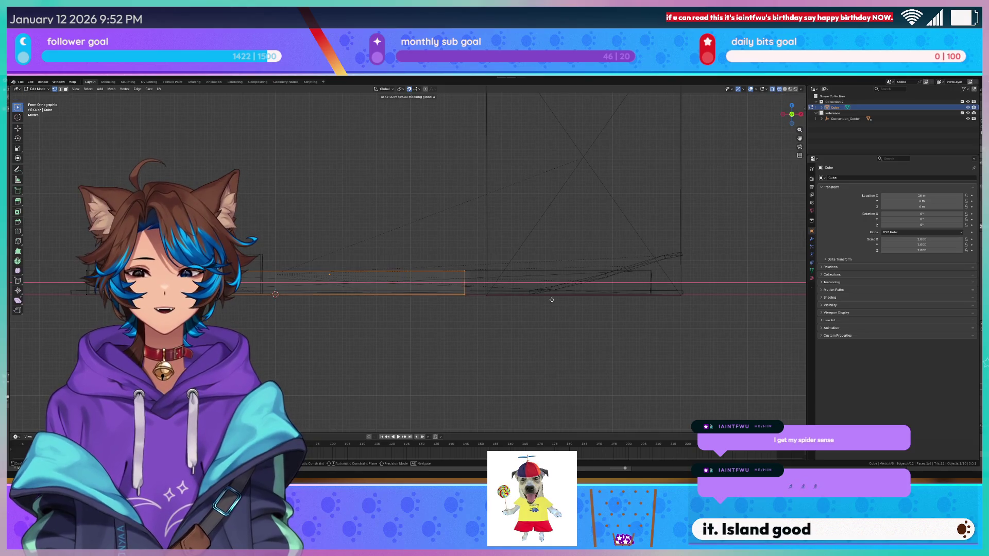
{"action": "left_click", "coordinate": [734, 303]}
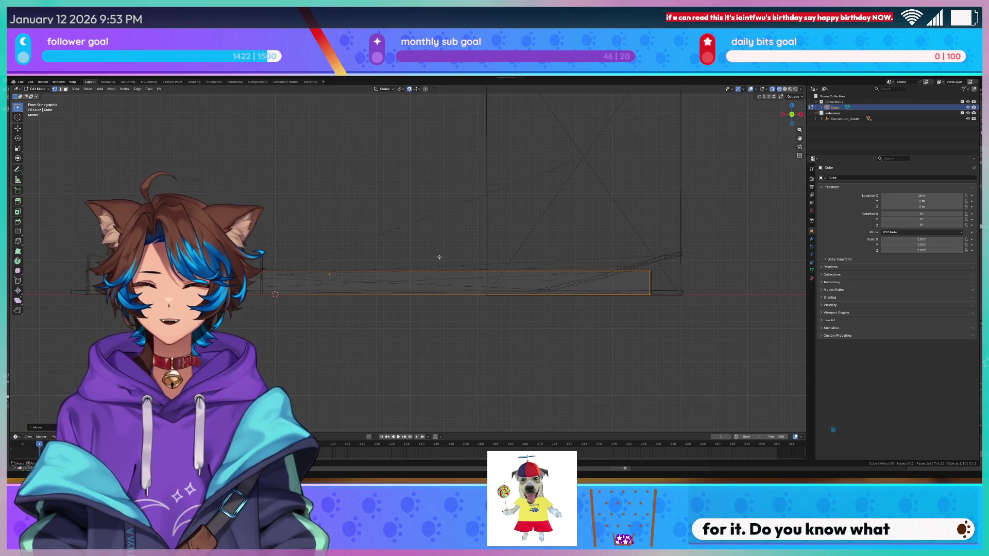
From top view, move the selected edge along Y, first 13 m, then further down.
{"action": "key", "text": "KP_7"}
{"action": "scroll", "coordinate": [437, 233], "scroll_direction": "down", "scroll_amount": 3}
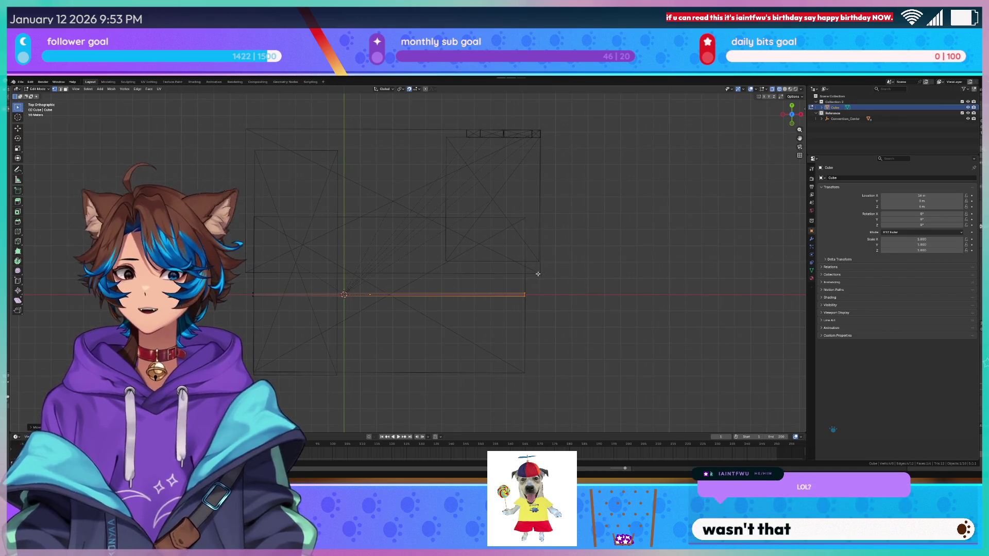
{"action": "scroll", "coordinate": [538, 274], "scroll_direction": "up", "scroll_amount": 4}
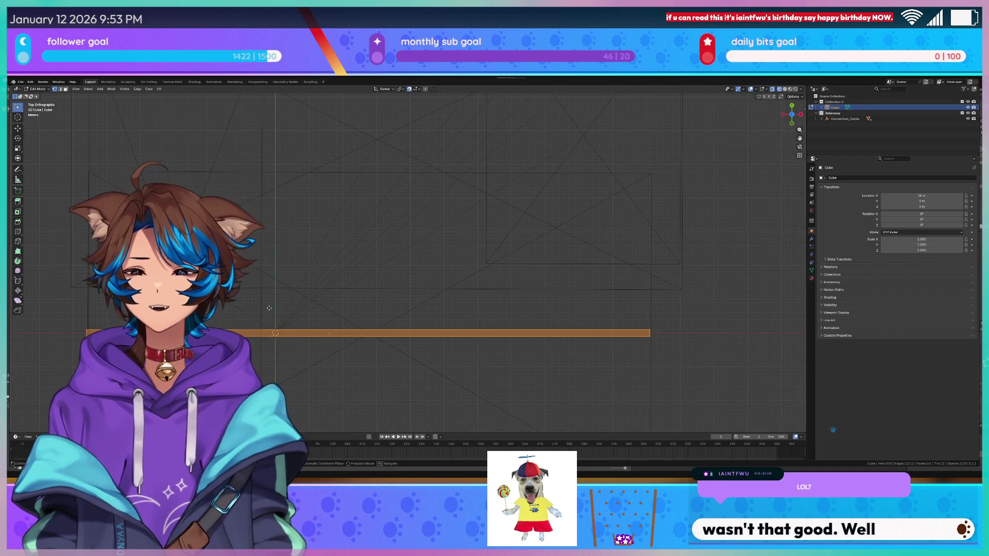
{"action": "key", "text": "g"}
{"action": "key", "text": "y"}
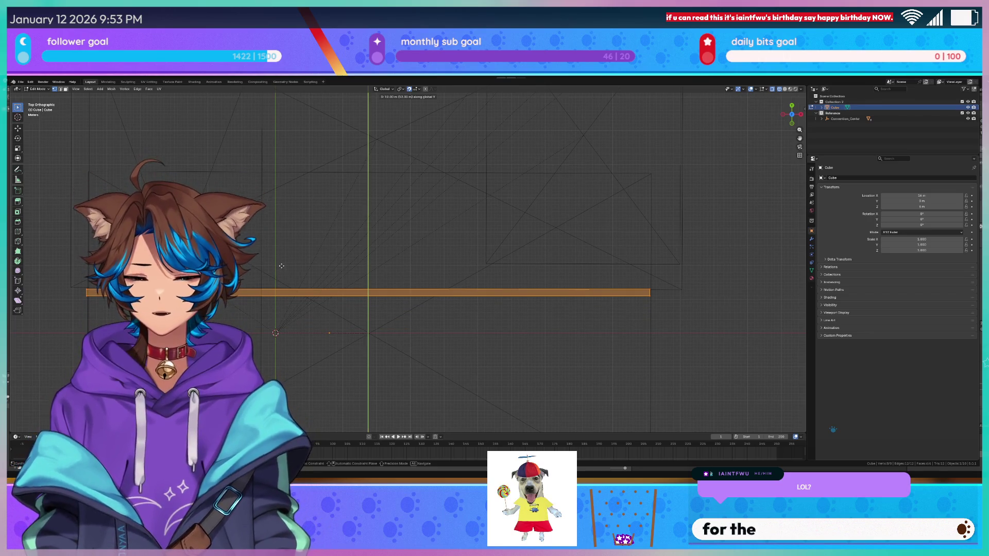
{"action": "left_click", "coordinate": [282, 266]}
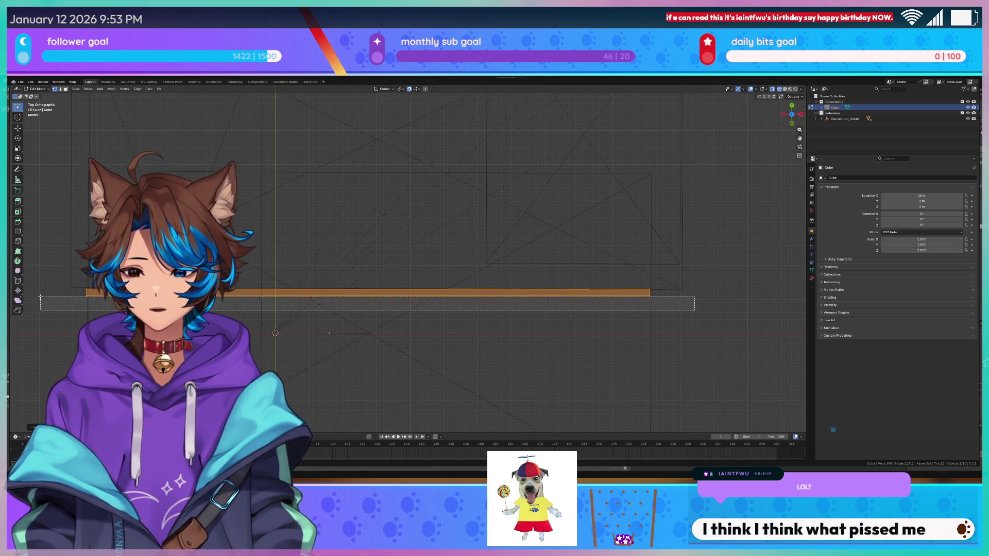
{"action": "scroll", "coordinate": [311, 274], "scroll_direction": "down", "scroll_amount": 3}
{"action": "middle_click_drag", "start_coordinate": [310, 274], "coordinate": [340, 205], "text": "shift"}
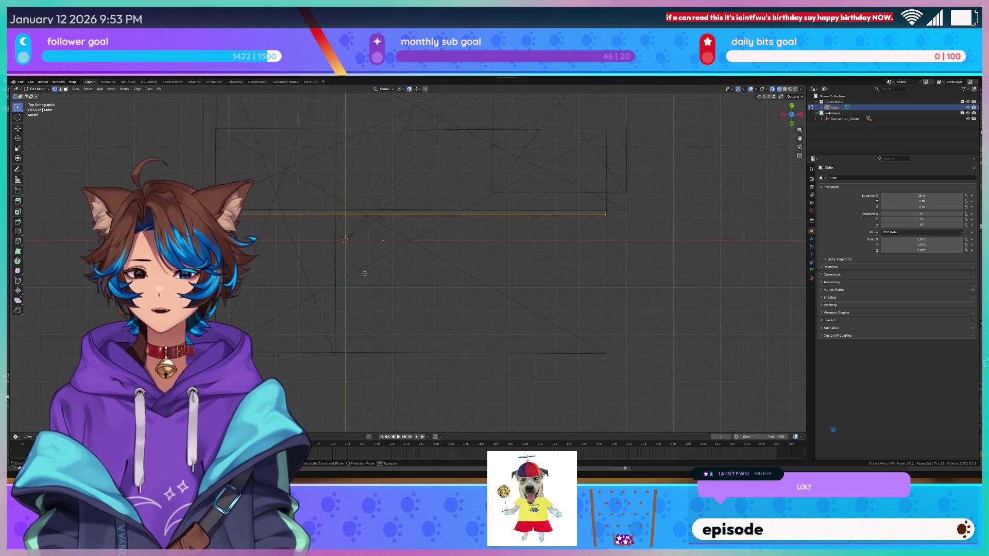
{"action": "key", "text": "g"}
{"action": "key", "text": "y"}
{"action": "left_click", "coordinate": [386, 413]}
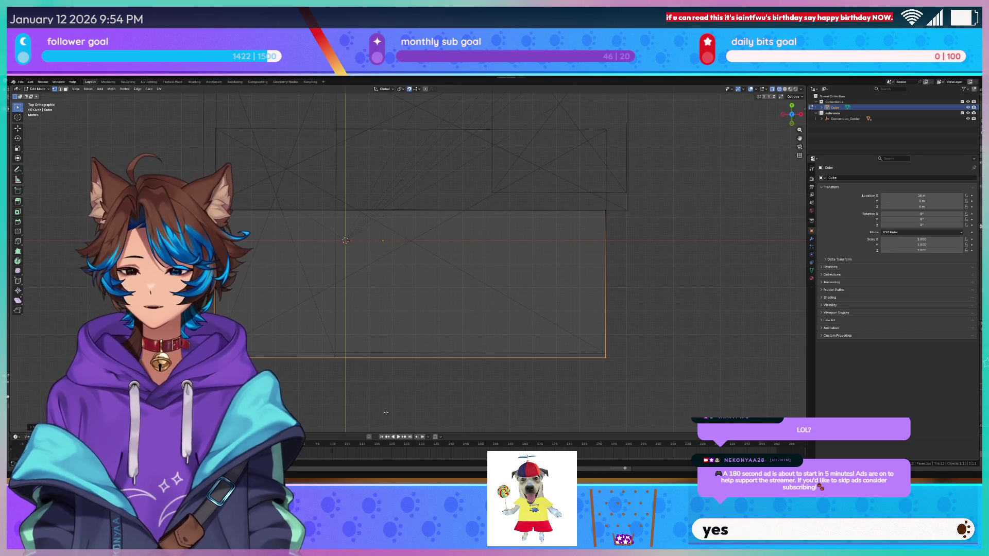
In side view, add the slab's far-end vertices and move the selection 7 m along Y.
{"action": "key", "text": "KP_1"}
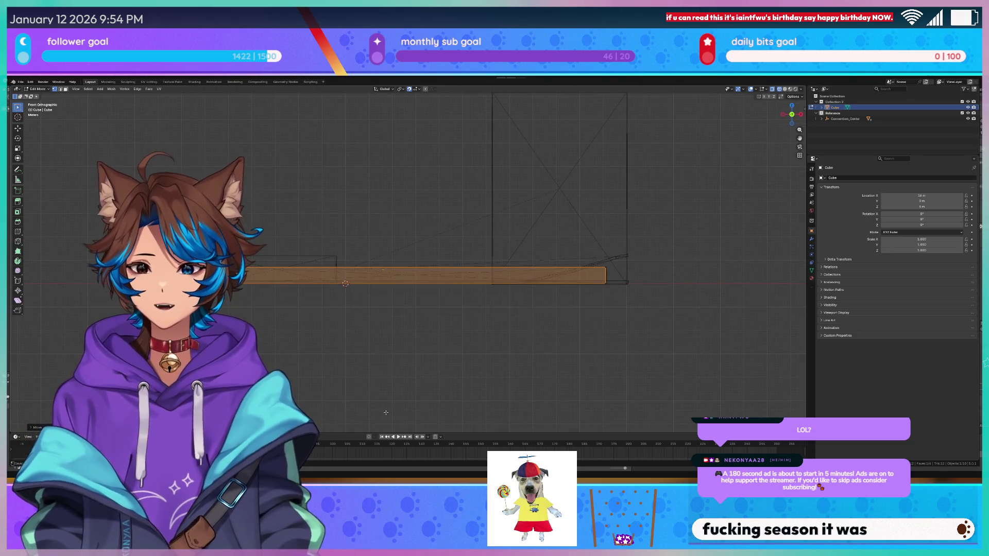
{"action": "key", "text": "KP_3"}
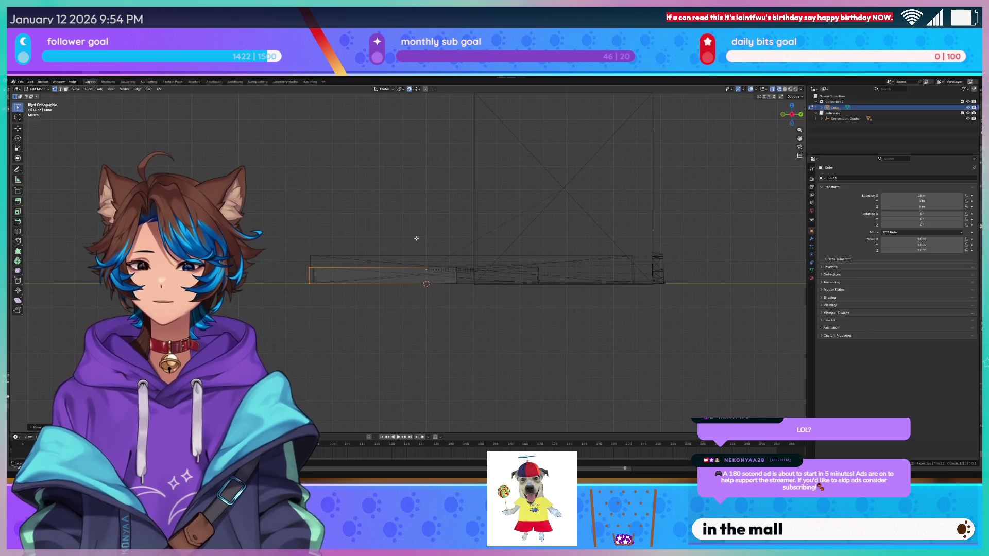
{"action": "scroll", "coordinate": [449, 249], "scroll_direction": "up", "scroll_amount": 4}
{"action": "left_click_drag", "start_coordinate": [540, 256], "coordinate": [479, 342], "text": "shift"}
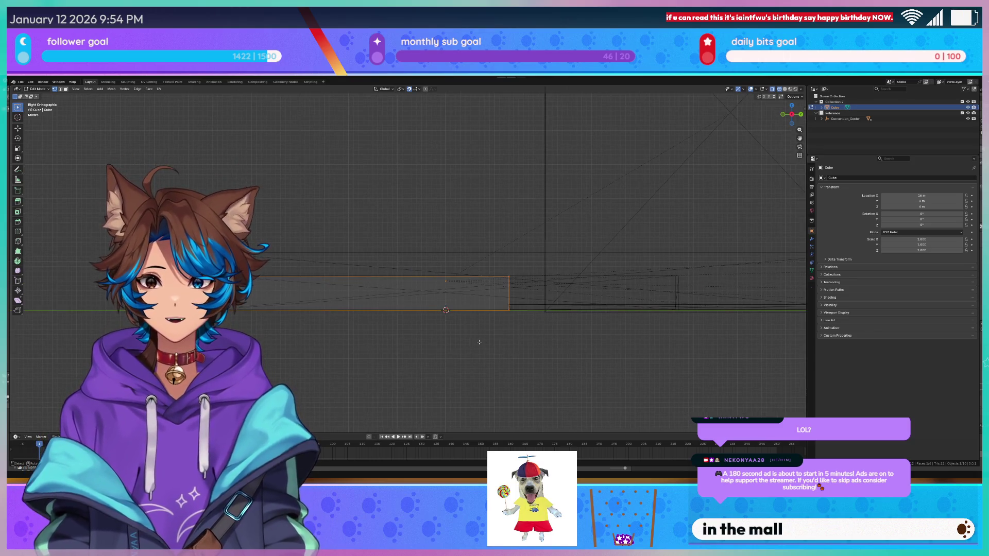
{"action": "key", "text": "g"}
{"action": "key", "text": "y"}
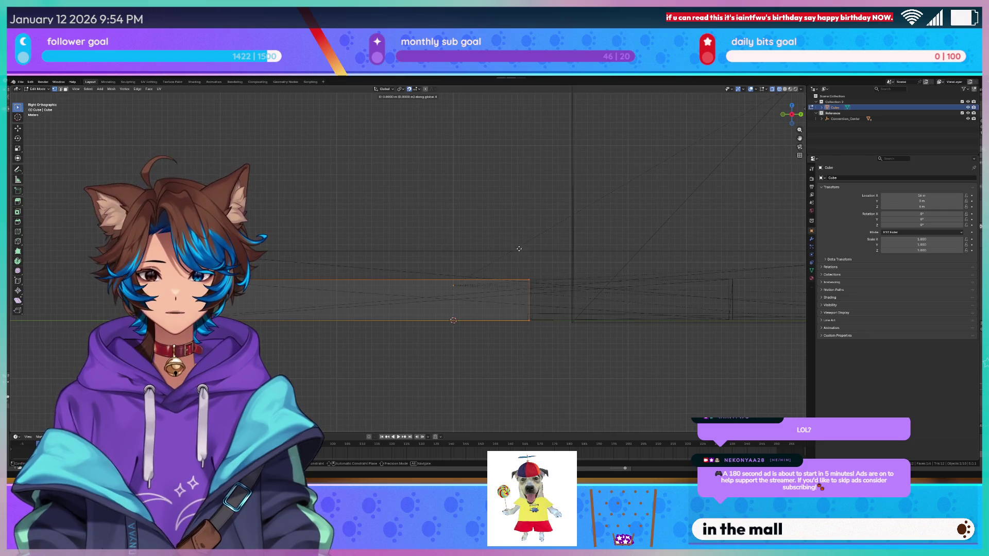
{"action": "left_click", "coordinate": [551, 249]}
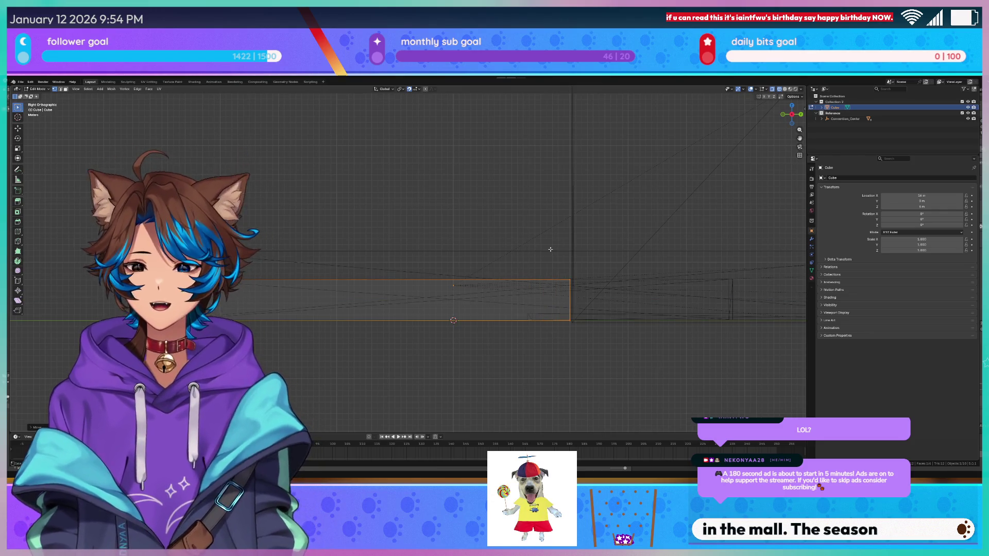
{"action": "middle_click_drag", "start_coordinate": [551, 249], "coordinate": [496, 236]}
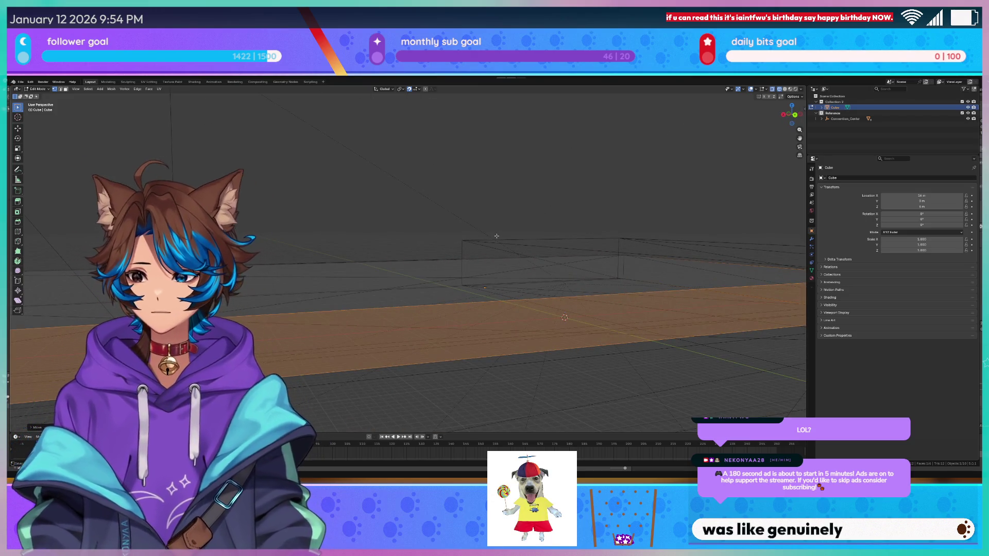
Add two evenly spaced loop cuts across the slab.
{"action": "middle_click_drag", "start_coordinate": [496, 236], "coordinate": [460, 205]}
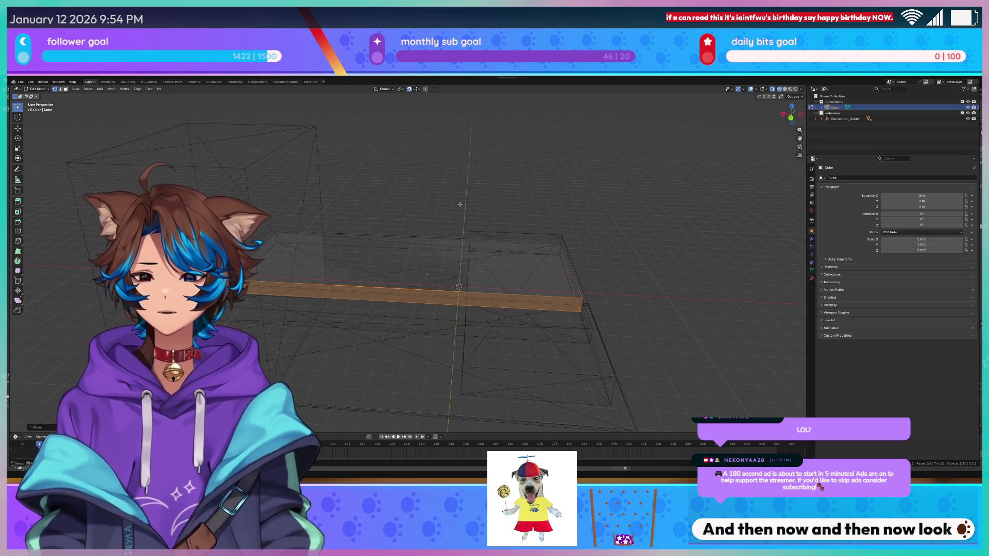
{"action": "scroll", "coordinate": [458, 231], "scroll_direction": "up", "scroll_amount": 1}
{"action": "middle_click_drag", "start_coordinate": [455, 283], "coordinate": [410, 272]}
{"action": "key", "text": "ctrl+r"}
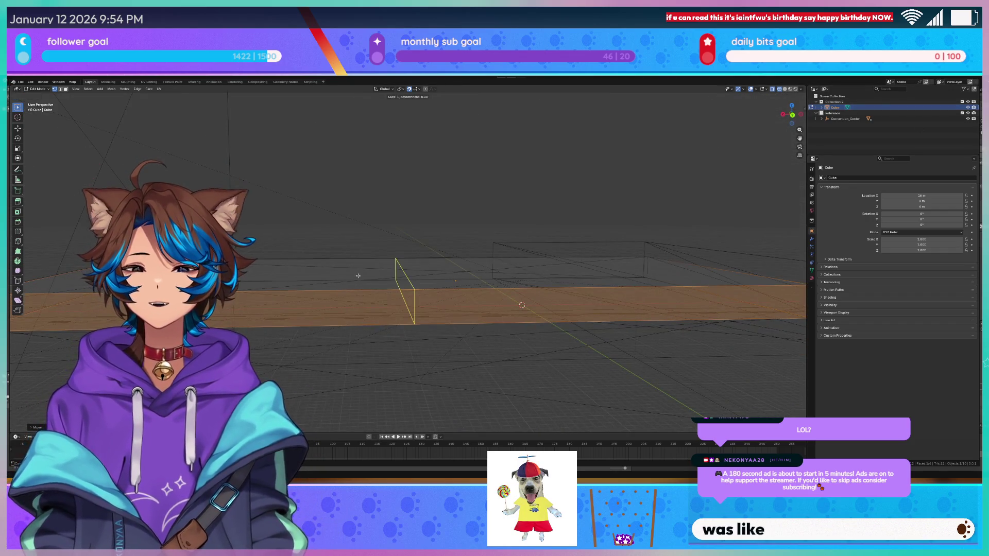
{"action": "scroll", "coordinate": [358, 275], "scroll_direction": "up", "scroll_amount": 1}
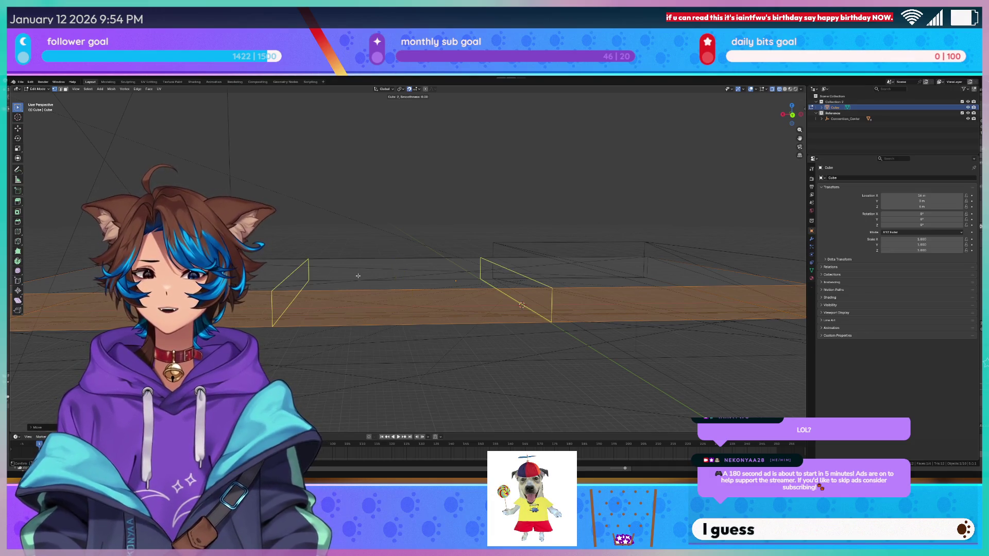
{"action": "left_click", "coordinate": [358, 276]}
{"action": "right_click", "coordinate": [358, 275]}
Move the middle faces between the cuts along the X axis.
{"action": "middle_click_drag", "start_coordinate": [486, 212], "coordinate": [481, 212]}
{"action": "key", "text": "g"}
{"action": "key", "text": "x"}
{"action": "left_click", "coordinate": [485, 237]}
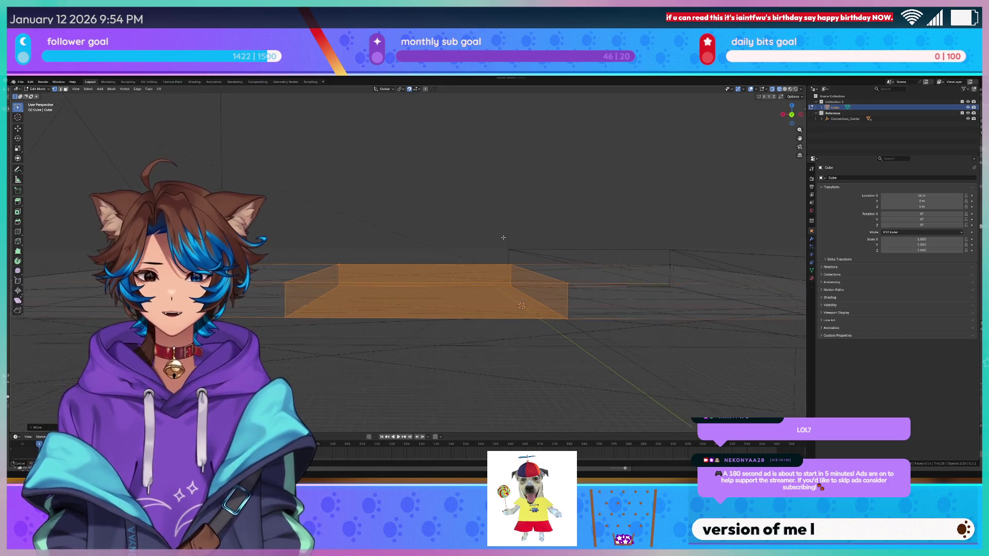
{"action": "key", "text": "KP_1"}
{"action": "key", "text": "g"}
{"action": "key", "text": "x"}
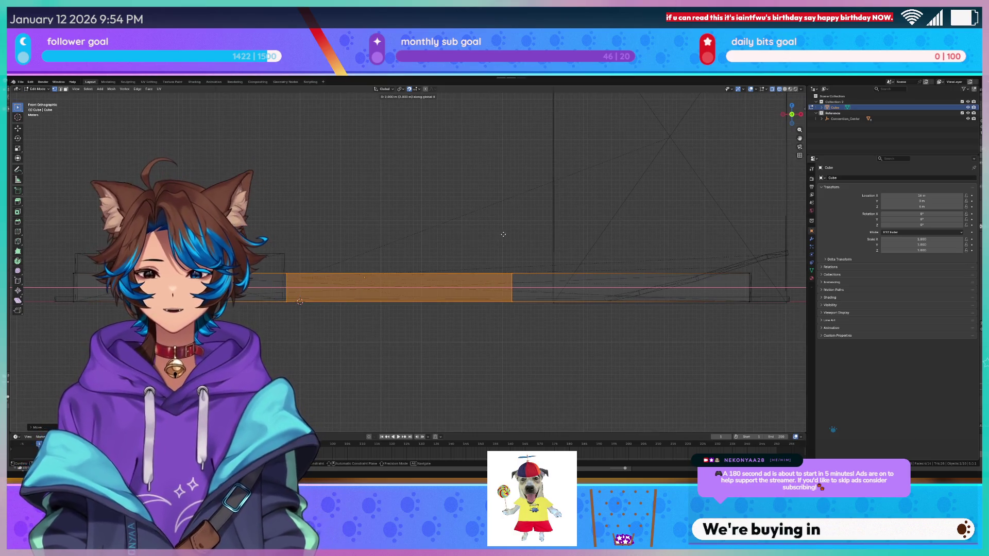
Undo a 2 m X shift, then scale the middle section along X and move it 4 m.
{"action": "left_click", "coordinate": [378, 339]}
{"action": "key", "text": "ctrl+z"}
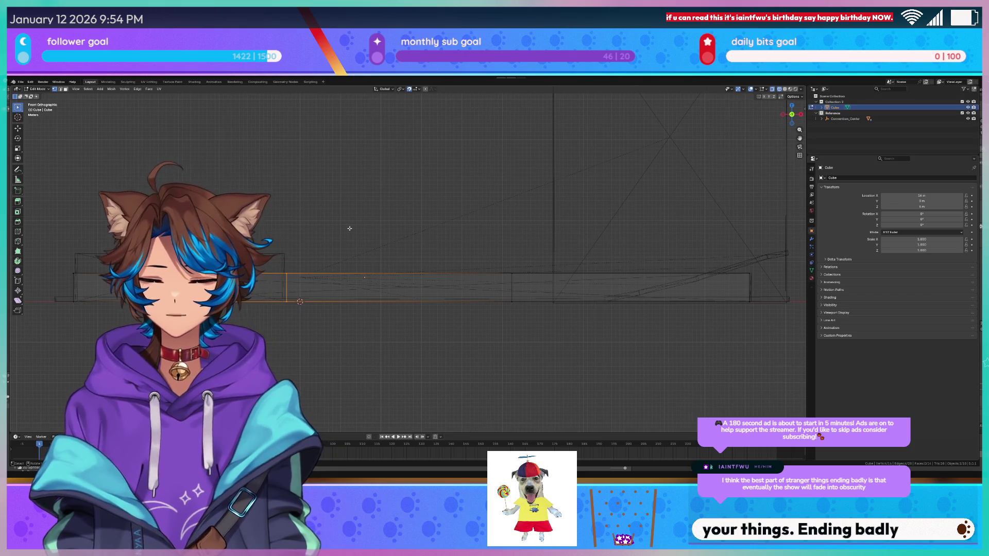
{"action": "mouse_move", "coordinate": [297, 261]}
{"action": "left_mouse_down"}
{"action": "mouse_move", "coordinate": [463, 320]}
{"action": "mouse_move", "coordinate": [526, 320]}
{"action": "left_mouse_up"}
{"action": "key", "text": "s"}
{"action": "key", "text": "x"}
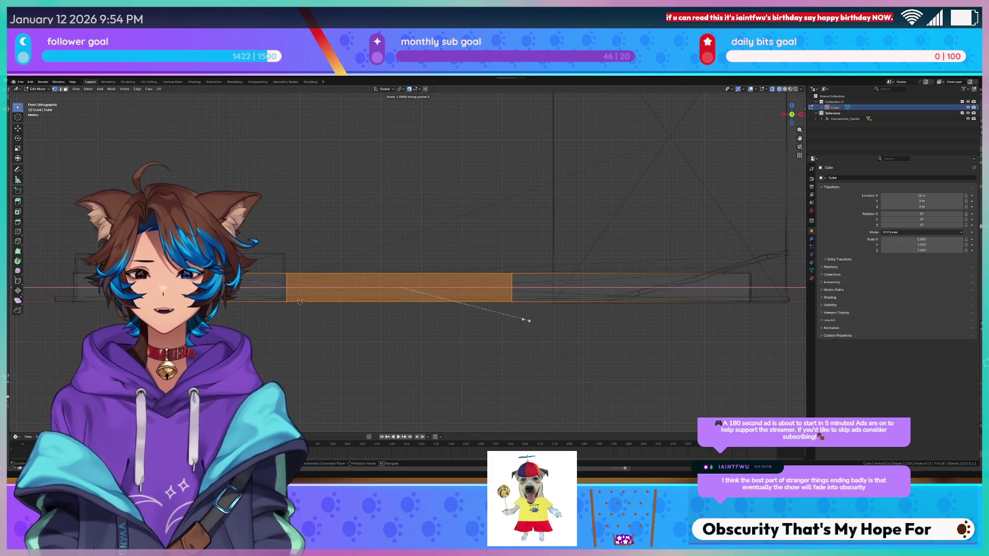
{"action": "left_click", "coordinate": [486, 305]}
{"action": "key", "text": "g"}
{"action": "key", "text": "x"}
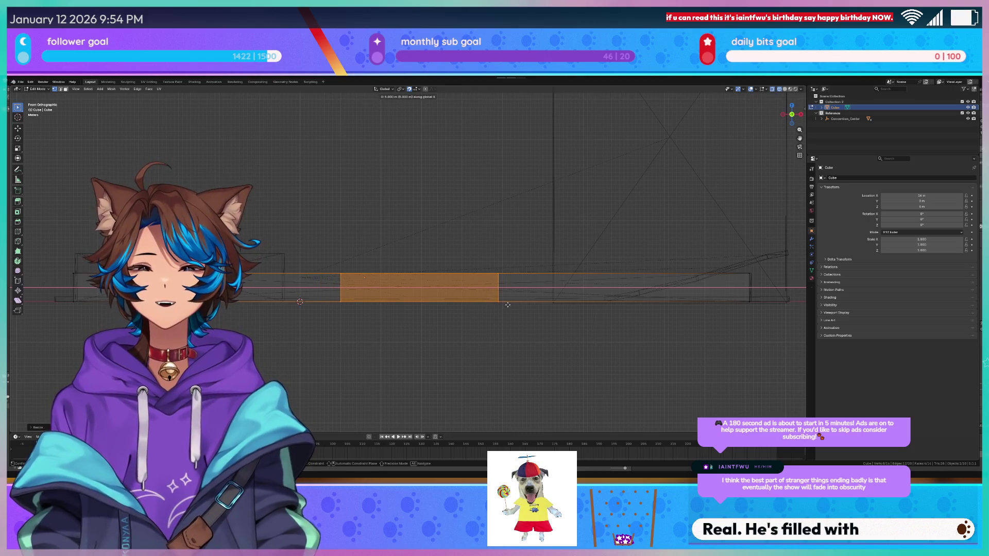
{"action": "left_click", "coordinate": [508, 305]}
Move the section's right end edge along X to match the reference outline.
{"action": "left_click_drag", "start_coordinate": [517, 254], "coordinate": [484, 328]}
{"action": "key", "text": "g"}
{"action": "key", "text": "x"}
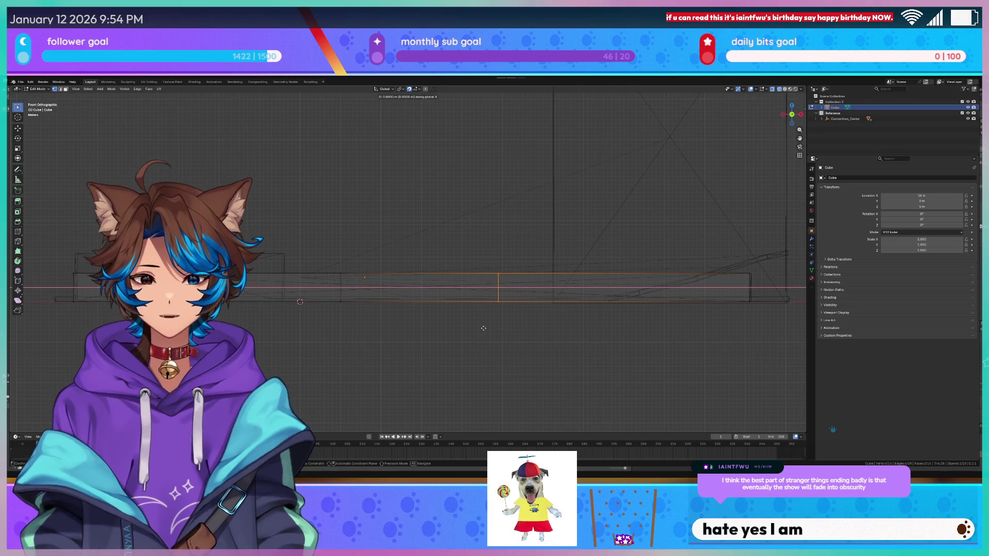
{"action": "left_click", "coordinate": [489, 328]}
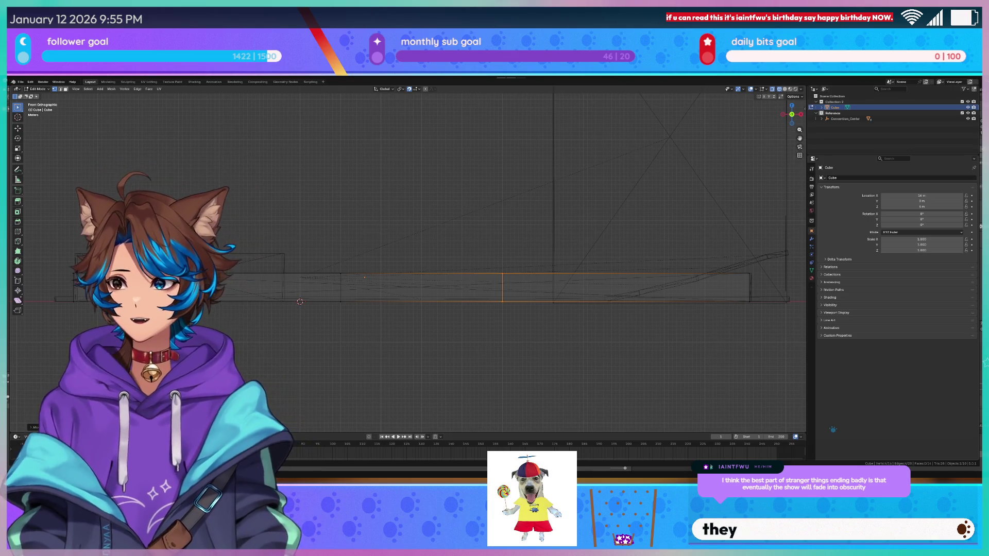
{"action": "mouse_move", "coordinate": [453, 293]}
{"action": "middle_mouse_down"}
{"action": "mouse_move", "coordinate": [479, 294]}
{"action": "mouse_move", "coordinate": [453, 280]}
{"action": "mouse_move", "coordinate": [469, 280]}
{"action": "mouse_move", "coordinate": [427, 294]}
{"action": "mouse_move", "coordinate": [535, 317]}
{"action": "mouse_move", "coordinate": [507, 315]}
{"action": "middle_mouse_up"}
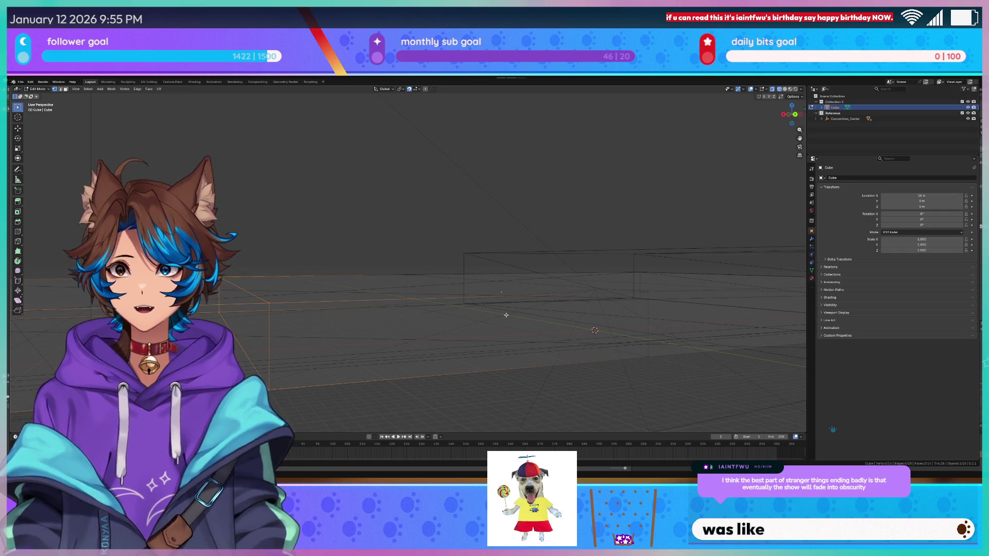
Add a cube mesh into the slab while still in Edit Mode.
{"action": "scroll", "coordinate": [494, 301], "scroll_direction": "down", "scroll_amount": 3}
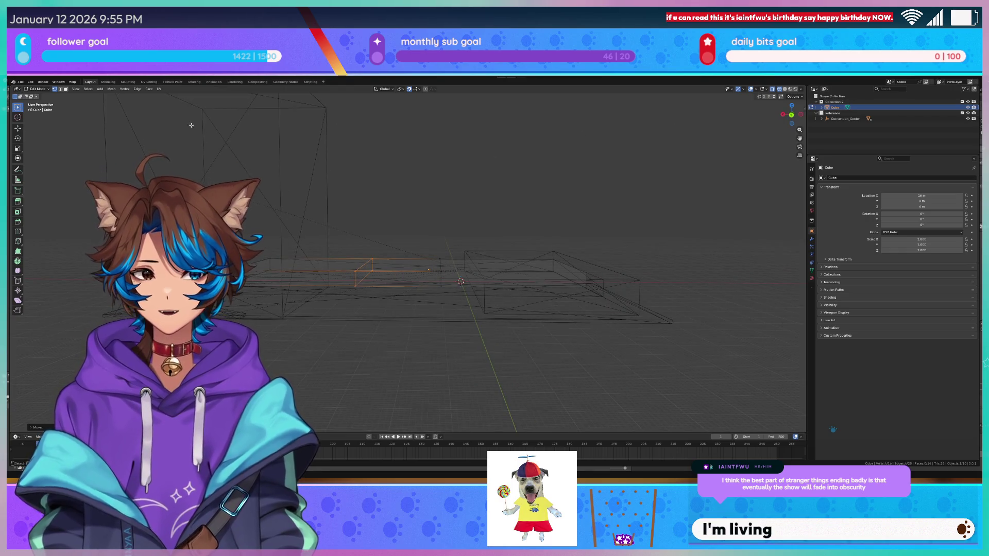
{"action": "left_click", "coordinate": [101, 89]}
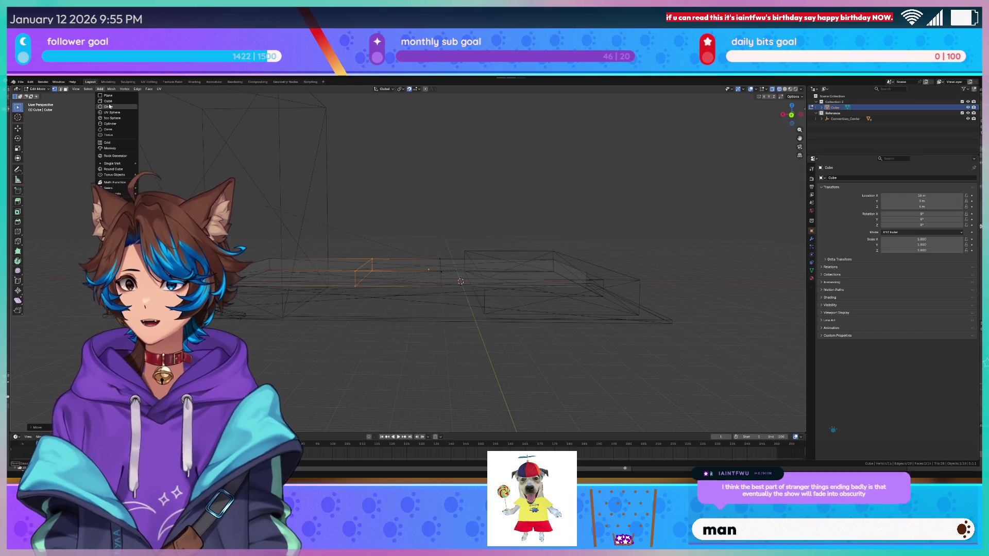
{"action": "left_click", "coordinate": [117, 102]}
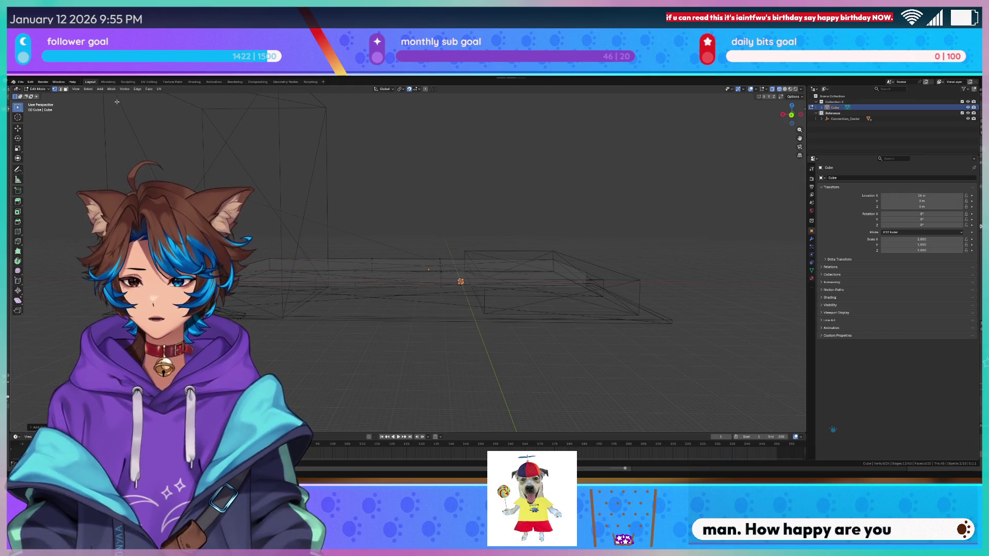
{"action": "middle_click_drag", "start_coordinate": [453, 248], "coordinate": [427, 198]}
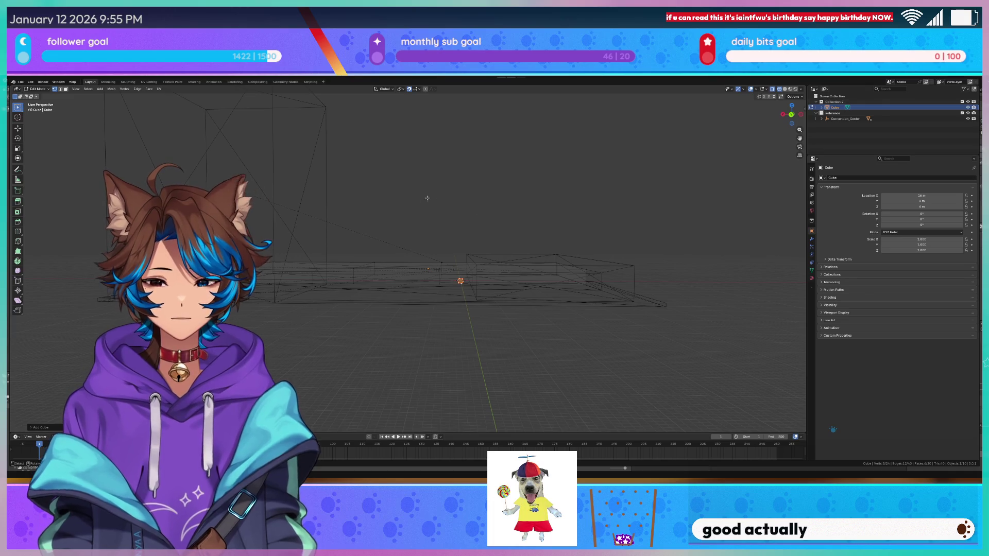
Return to Object Mode, deselect the slab, and add Cube.001 as a separate mesh cube.
{"action": "key", "text": "Tab"}
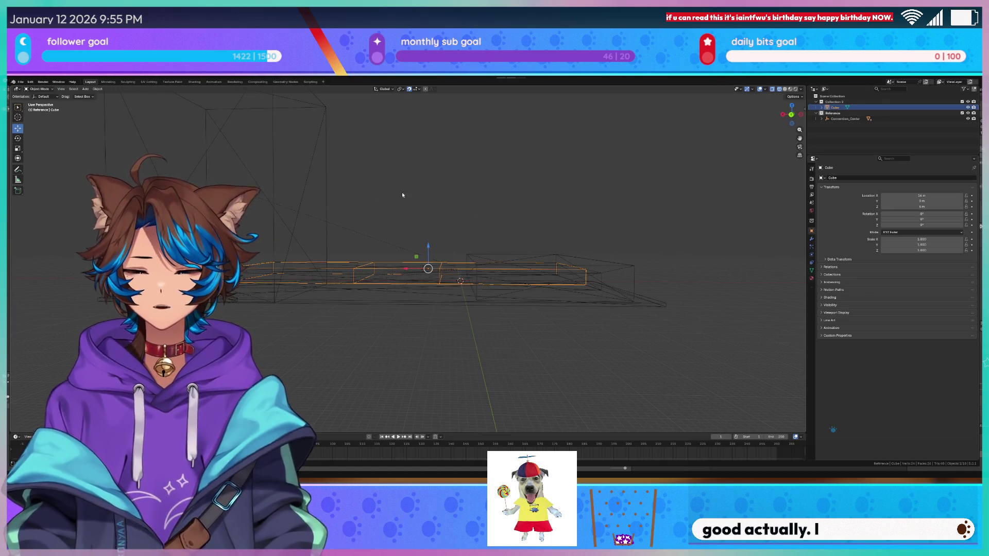
{"action": "left_click", "coordinate": [360, 165]}
{"action": "left_click", "coordinate": [86, 89]}
{"action": "mouse_move", "coordinate": [97, 95]}
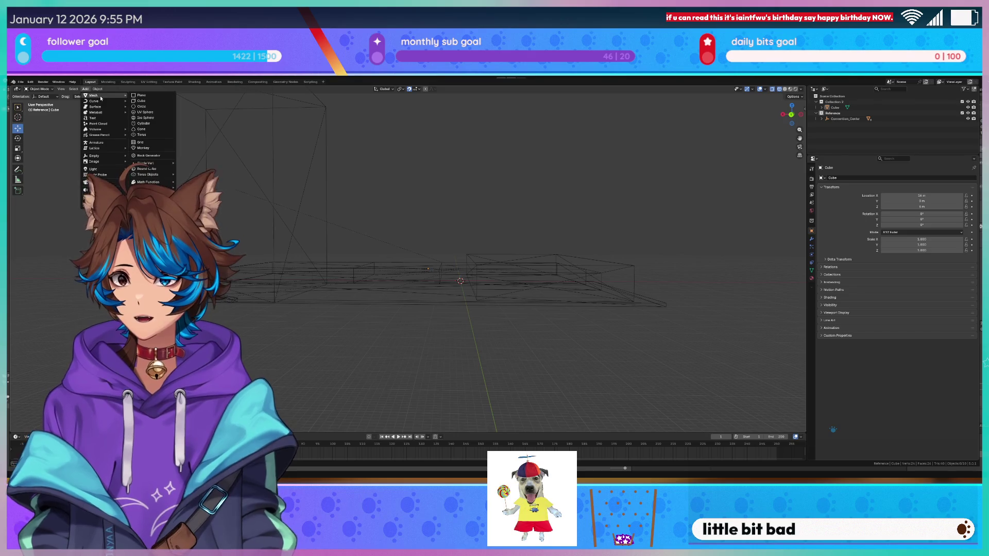
{"action": "left_click", "coordinate": [155, 105]}
{"action": "scroll", "coordinate": [496, 231], "scroll_direction": "up", "scroll_amount": 3}
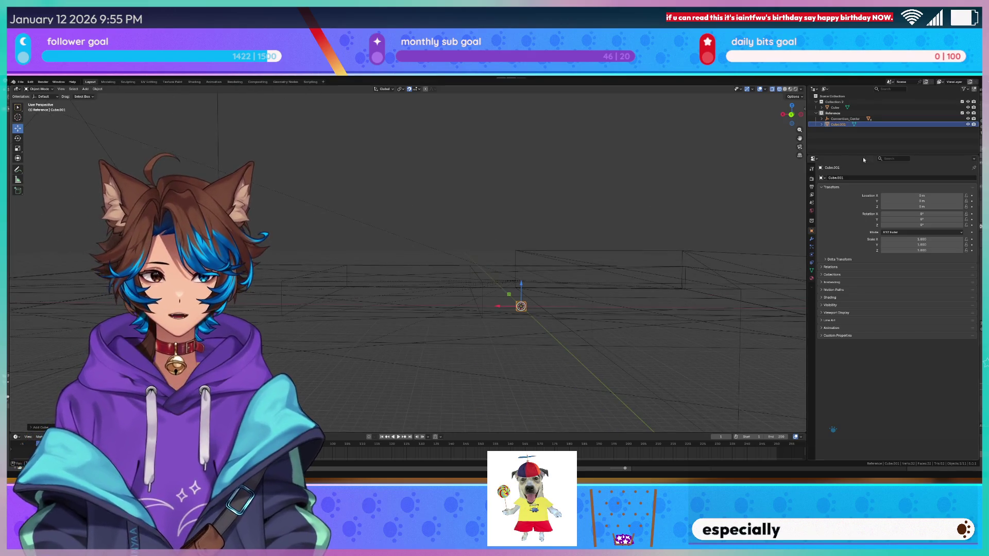
Move Cube.001 into Collection 2 and rename the slab object to Cube.
{"action": "left_click_drag", "start_coordinate": [831, 125], "coordinate": [834, 101]}
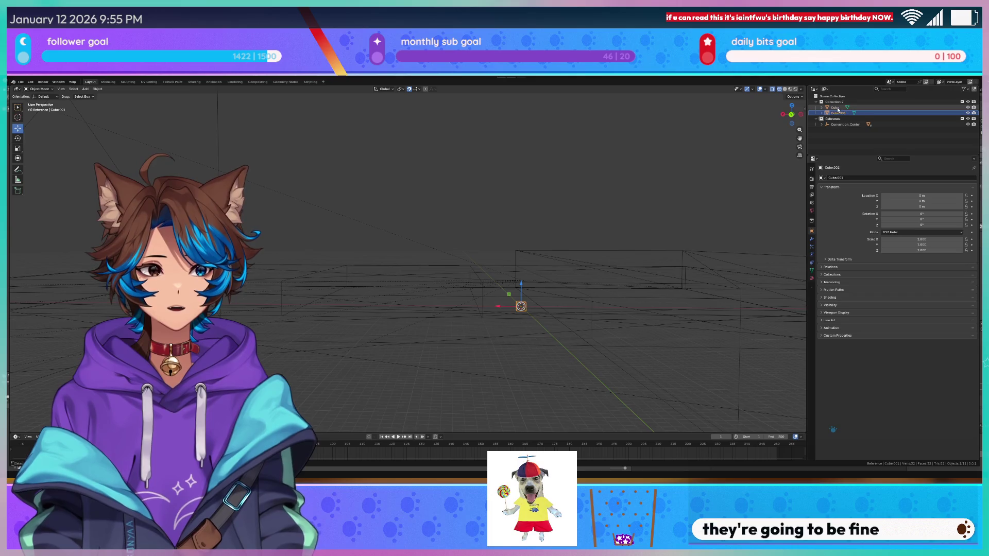
{"action": "double_click", "coordinate": [835, 108]}
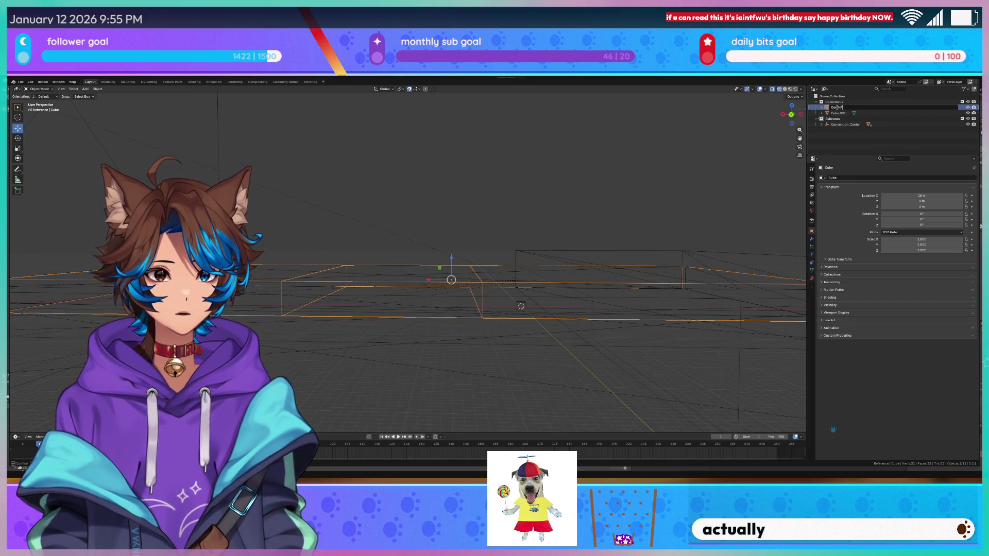
{"action": "key", "text": "Return"}
Rename the new cube to 'Outside landing'.
{"action": "double_click", "coordinate": [838, 113]}
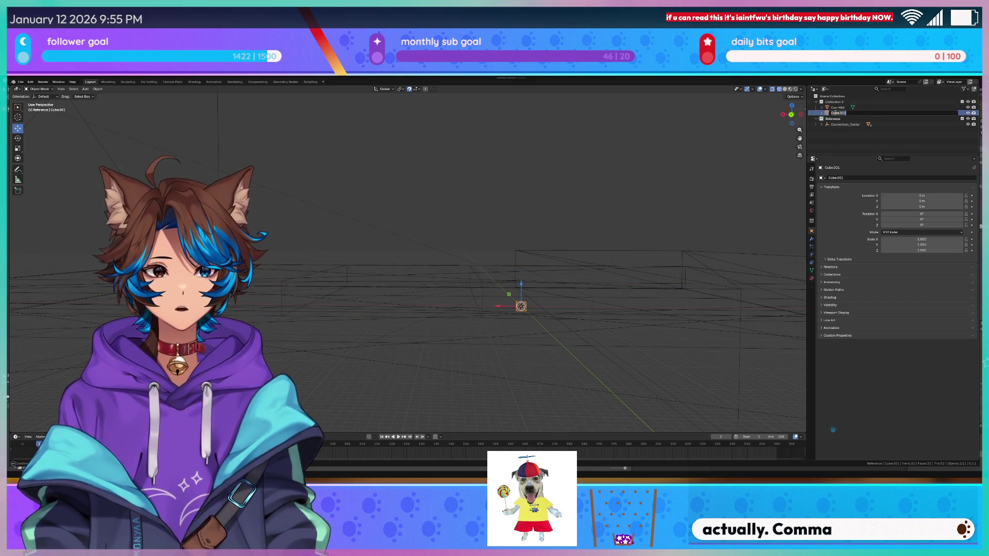
{"action": "type", "text": "Outside landing"}
{"action": "key", "text": "Return"}
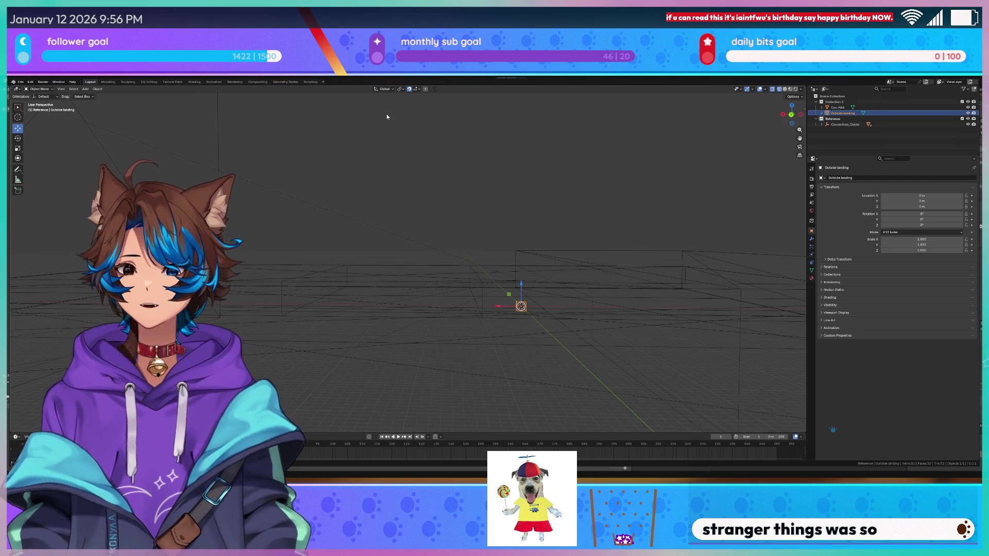
{"action": "mouse_move", "coordinate": [548, 347]}
{"action": "middle_mouse_down"}
{"action": "mouse_move", "coordinate": [535, 290]}
{"action": "mouse_move", "coordinate": [508, 299]}
{"action": "mouse_move", "coordinate": [486, 289]}
{"action": "mouse_move", "coordinate": [486, 267]}
{"action": "middle_mouse_up"}
Switch to orthographic Front, then Right view, framing the reference wireframes.
{"action": "key", "text": "KP_5"}
{"action": "key", "text": "KP_1"}
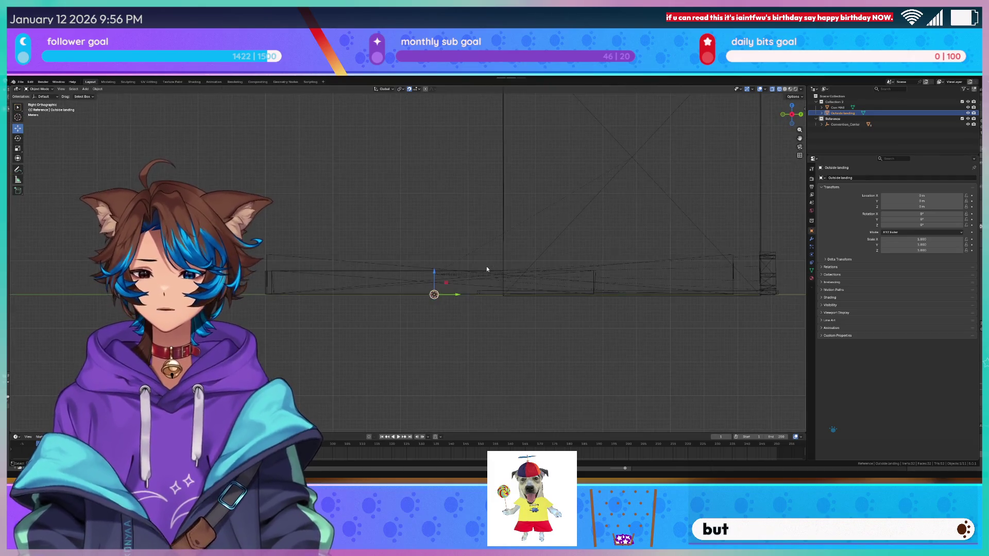
{"action": "scroll", "coordinate": [486, 267], "scroll_direction": "up", "scroll_amount": 8}
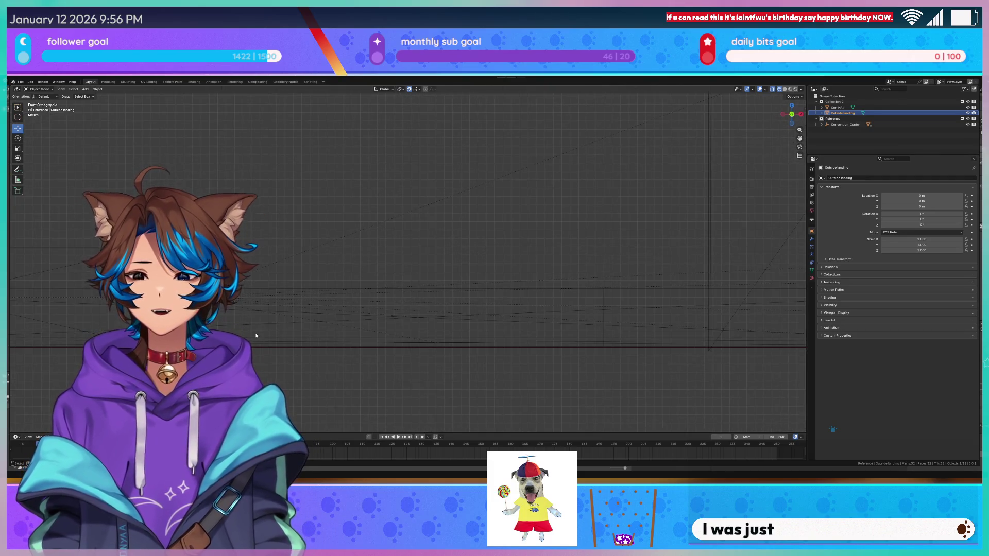
{"action": "mouse_move", "coordinate": [313, 275]}
{"action": "middle_mouse_down", "text": "shift"}
{"action": "mouse_move", "coordinate": [536, 194]}
{"action": "mouse_move", "coordinate": [587, 192]}
{"action": "middle_mouse_up", "text": "shift"}
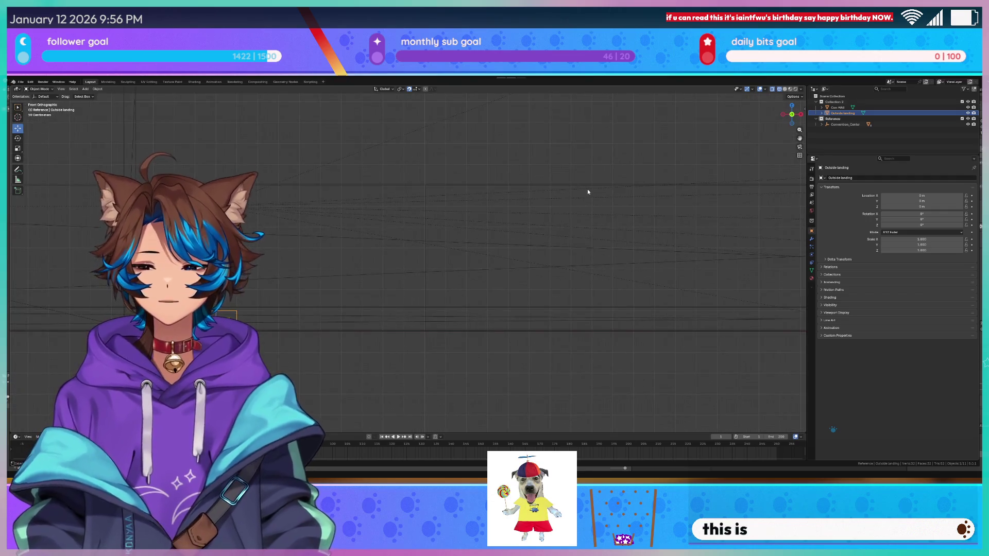
{"action": "scroll", "coordinate": [623, 172], "scroll_direction": "down", "scroll_amount": 8}
{"action": "key", "text": "KP_3"}
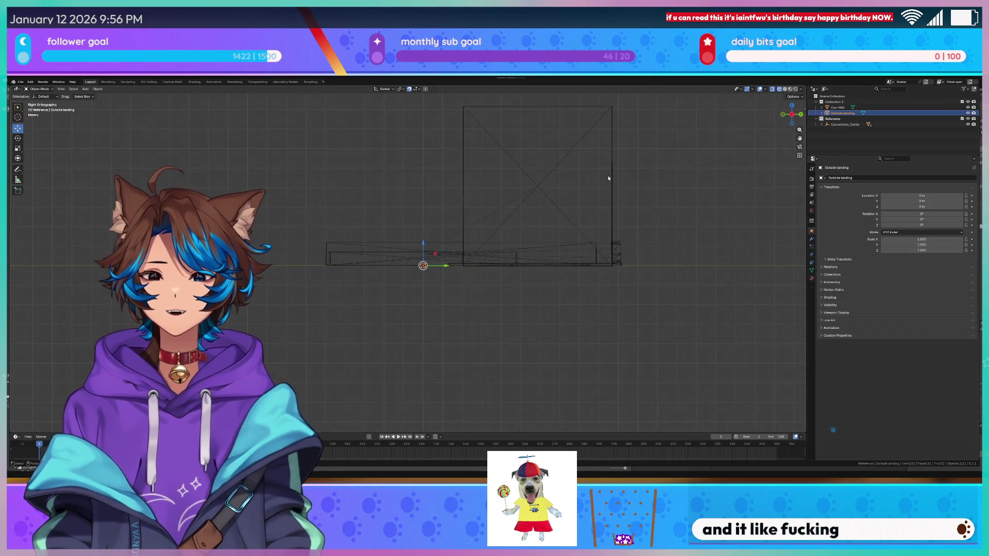
{"action": "scroll", "coordinate": [563, 192], "scroll_direction": "up", "scroll_amount": 5}
{"action": "scroll", "coordinate": [401, 283], "scroll_direction": "up", "scroll_amount": 5}
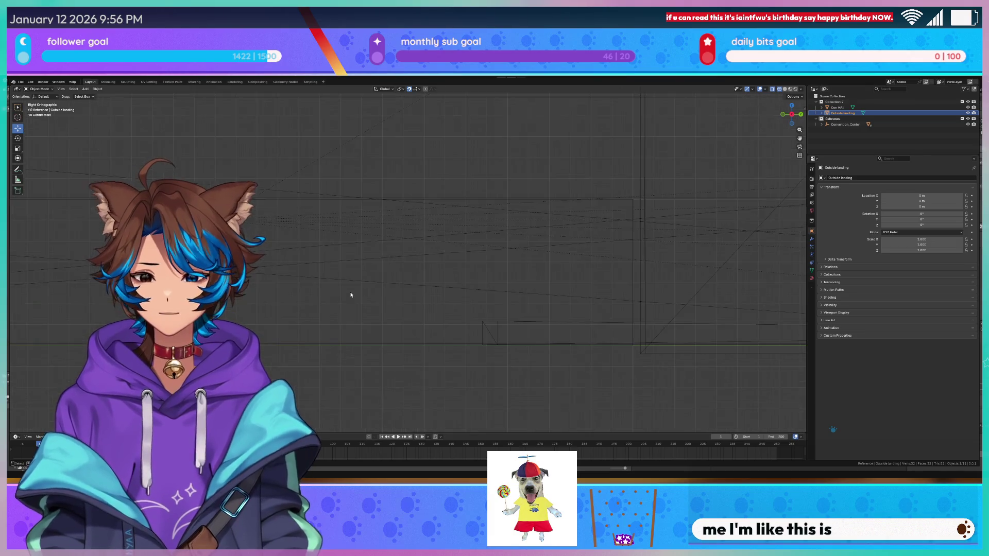
Slide Outside landing along the Y axis to about 21.5 m.
{"action": "key", "text": "g"}
{"action": "key", "text": "y"}
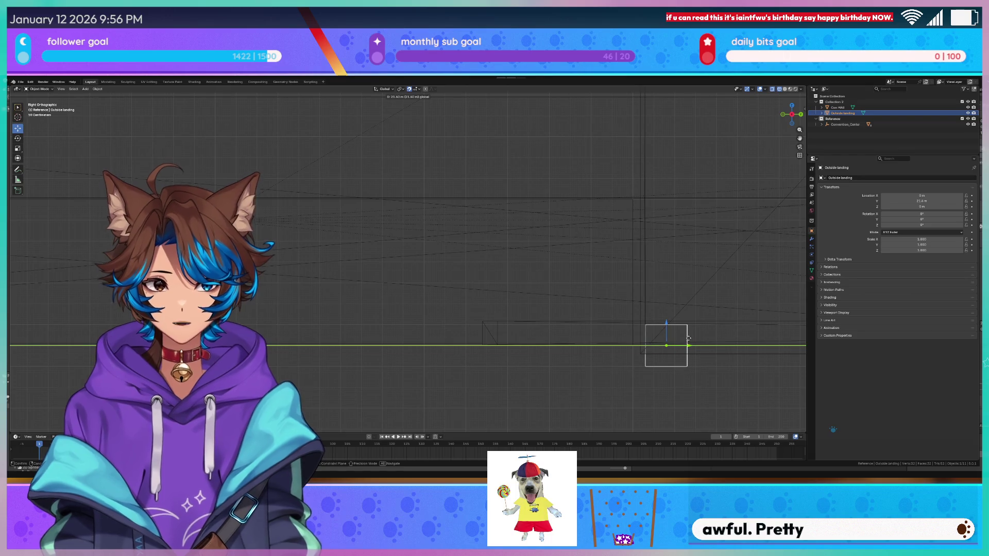
{"action": "left_click", "coordinate": [685, 335]}
{"action": "scroll", "coordinate": [652, 323], "scroll_direction": "down", "scroll_amount": 5}
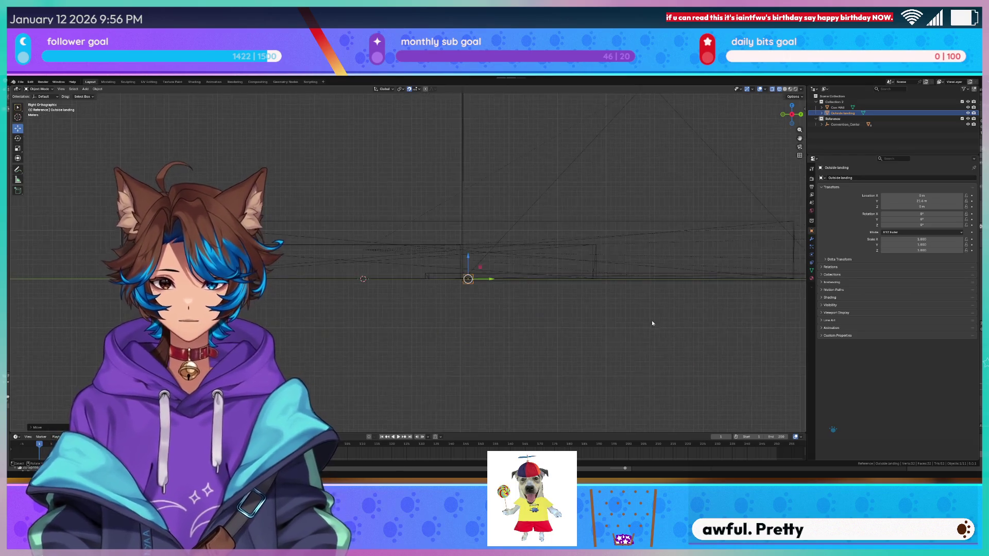
{"action": "scroll", "coordinate": [422, 342], "scroll_direction": "up", "scroll_amount": 2}
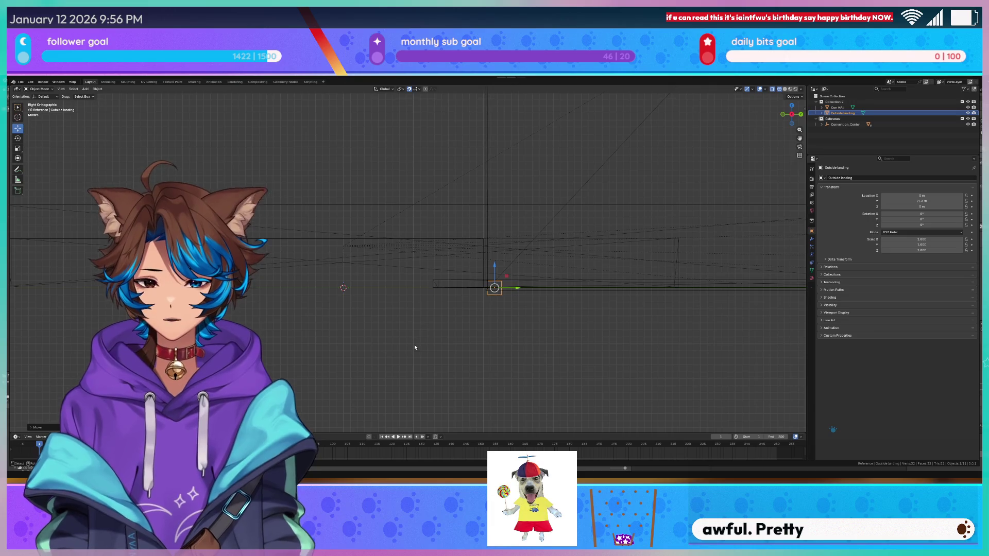
{"action": "mouse_move", "coordinate": [462, 252]}
{"action": "middle_mouse_down"}
{"action": "mouse_move", "coordinate": [464, 281]}
{"action": "mouse_move", "coordinate": [403, 290]}
{"action": "mouse_move", "coordinate": [422, 275]}
{"action": "mouse_move", "coordinate": [483, 277]}
{"action": "middle_mouse_up"}
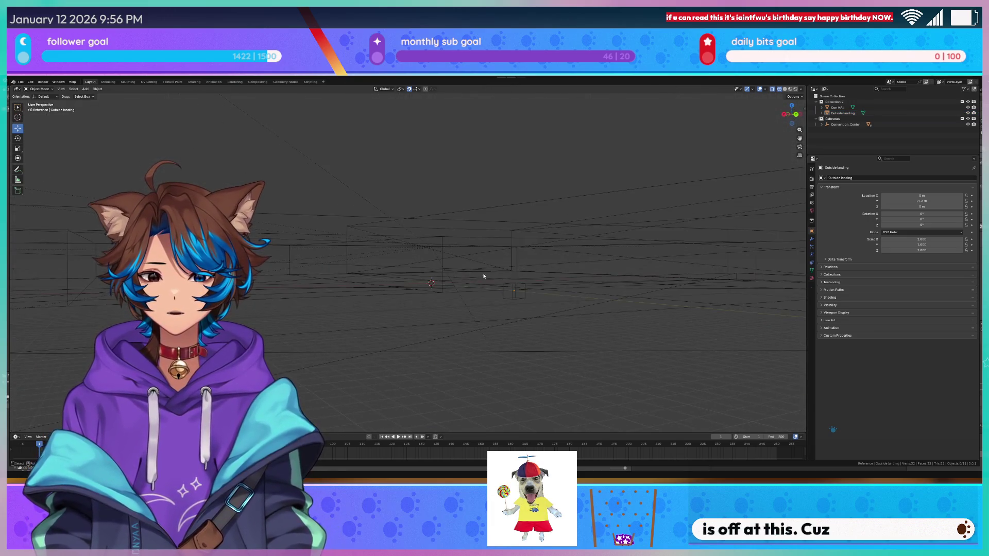
Delete the Outside landing block and set the viewport to Solid shading.
{"action": "left_click", "coordinate": [526, 295]}
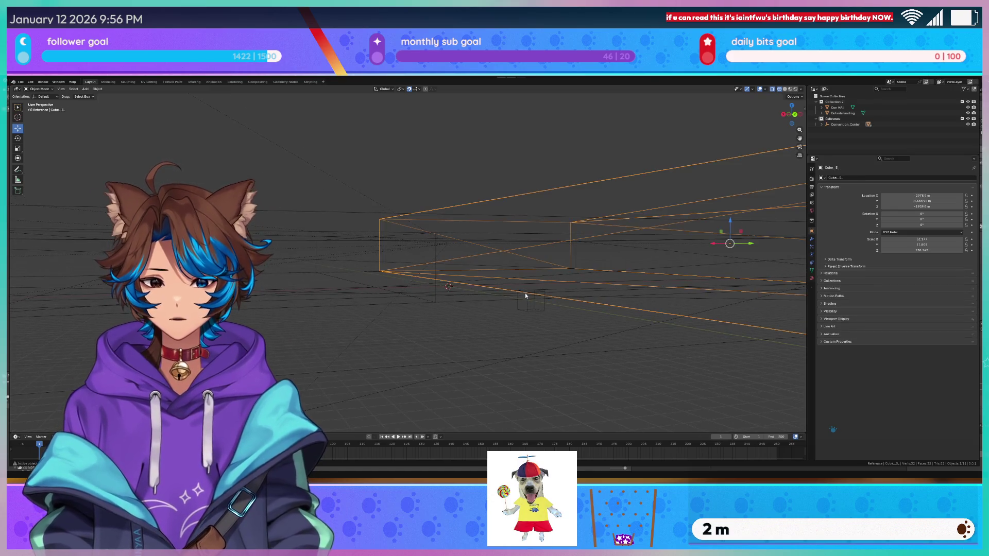
{"action": "left_click", "coordinate": [529, 301]}
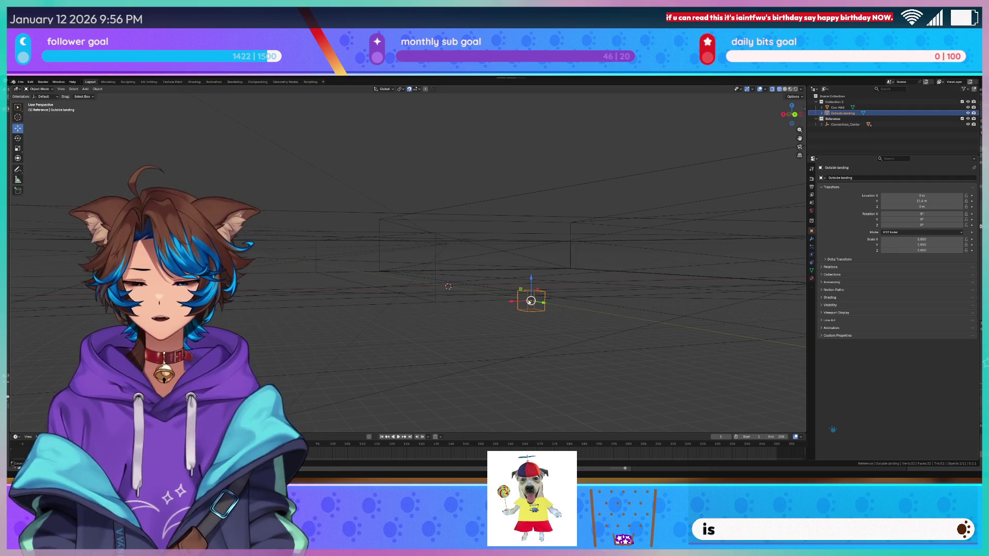
{"action": "key", "text": "Delete"}
{"action": "middle_click_drag", "start_coordinate": [528, 299], "coordinate": [376, 207]}
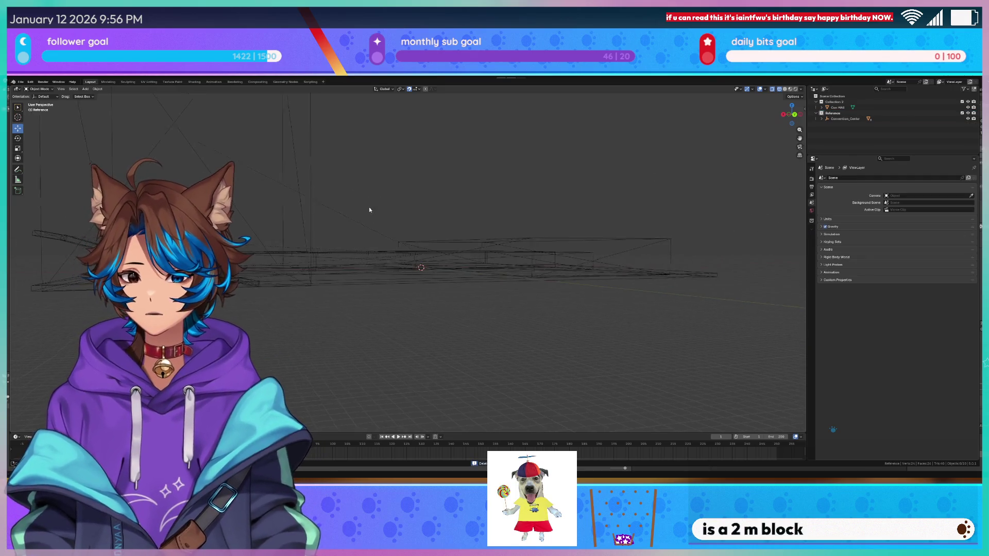
{"action": "key", "text": "z"}
{"action": "left_click", "coordinate": [407, 212]}
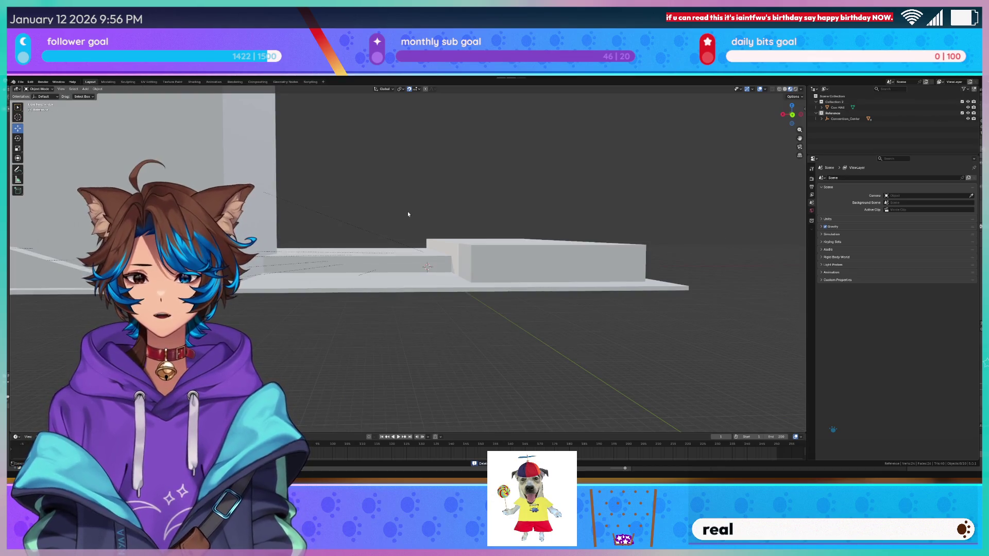
{"action": "scroll", "coordinate": [408, 214], "scroll_direction": "up", "scroll_amount": 5}
{"action": "left_click", "coordinate": [407, 196]}
{"action": "scroll", "coordinate": [405, 171], "scroll_direction": "down", "scroll_amount": 4}
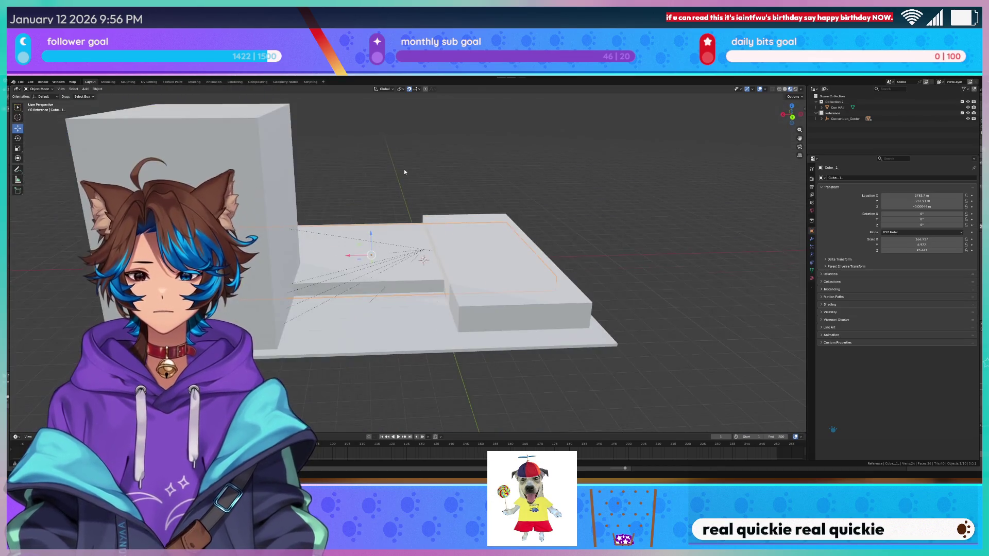
{"action": "key", "text": "alt+a"}
Add a cube mesh and try pushing it along Y, then undo both.
{"action": "left_click", "coordinate": [85, 89]}
{"action": "mouse_move", "coordinate": [96, 95]}
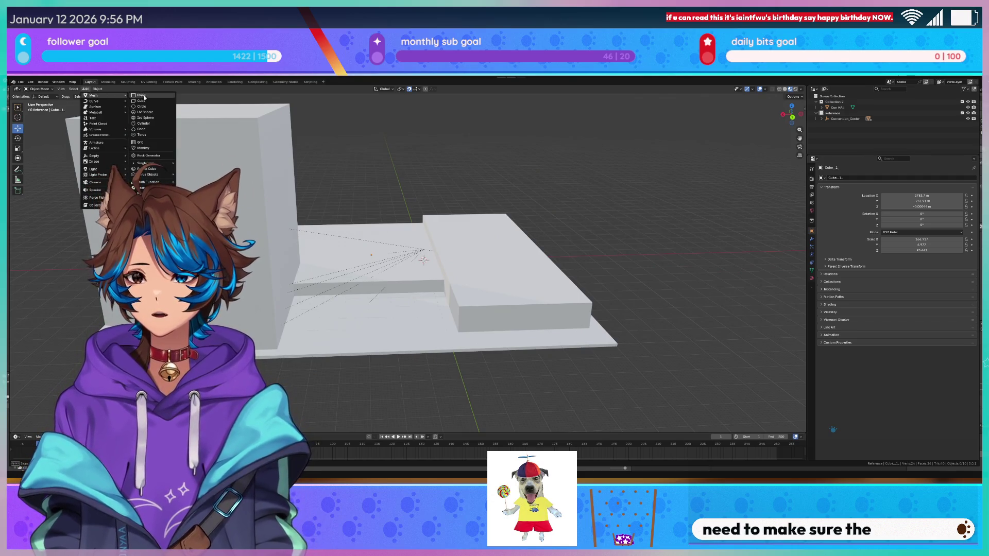
{"action": "left_click", "coordinate": [141, 101]}
{"action": "scroll", "coordinate": [413, 256], "scroll_direction": "up", "scroll_amount": 10}
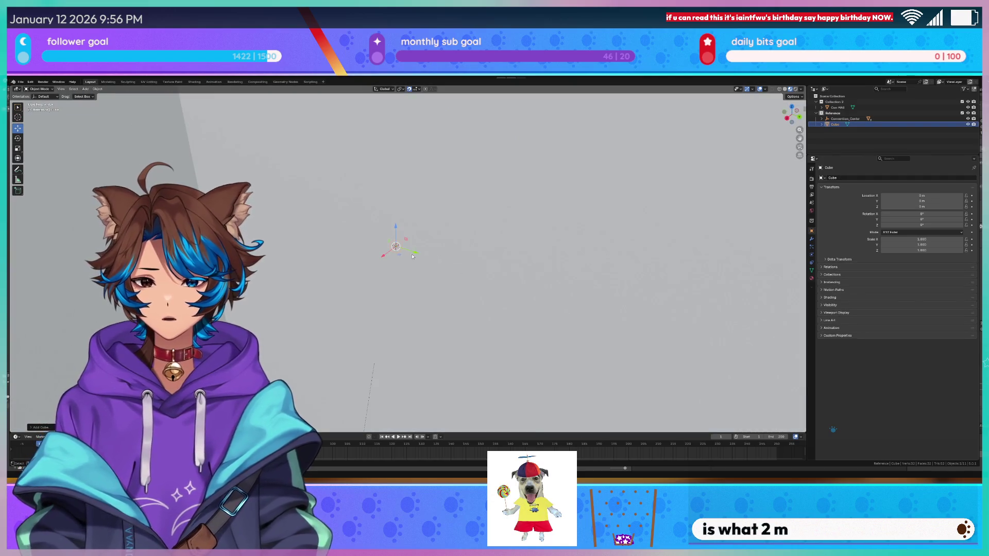
{"action": "left_click_drag", "start_coordinate": [413, 256], "coordinate": [673, 338]}
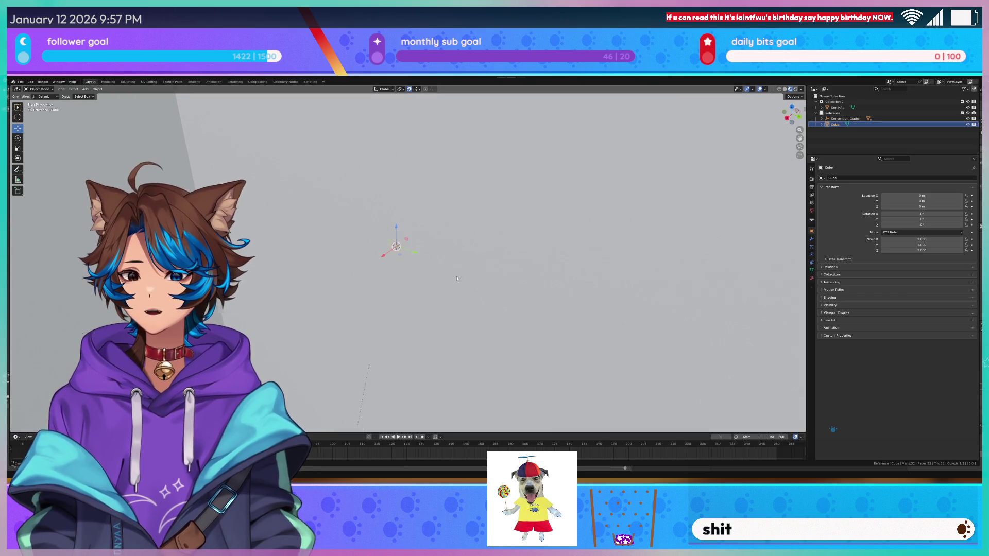
{"action": "key", "text": "ctrl+z"}
{"action": "mouse_move", "coordinate": [427, 262]}
{"action": "middle_mouse_down"}
{"action": "mouse_move", "coordinate": [458, 249]}
{"action": "mouse_move", "coordinate": [381, 273]}
{"action": "middle_mouse_up"}
{"action": "key", "text": "ctrl+z"}
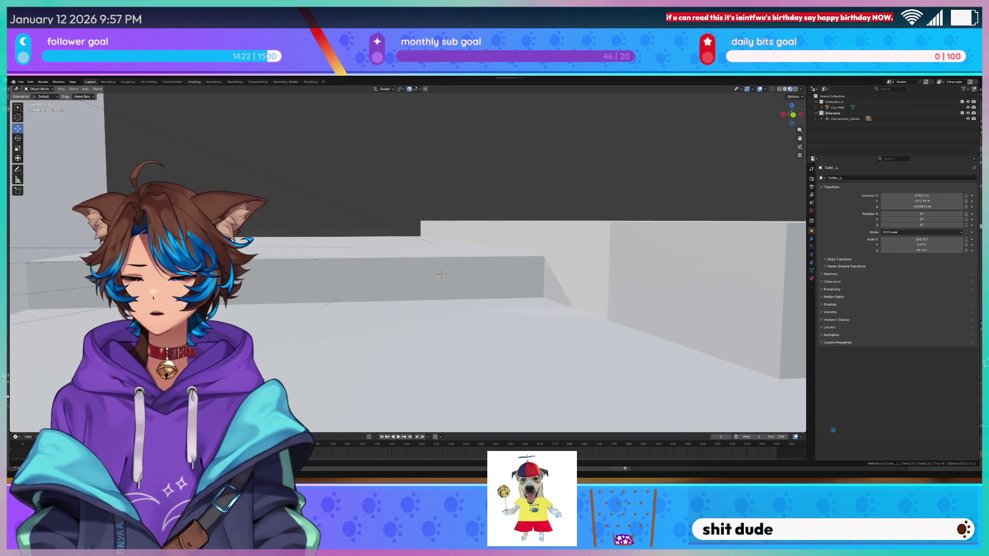
Add a fresh default cube at the 3D cursor and expand its size and location settings.
{"action": "left_click", "coordinate": [85, 88]}
{"action": "mouse_move", "coordinate": [86, 96]}
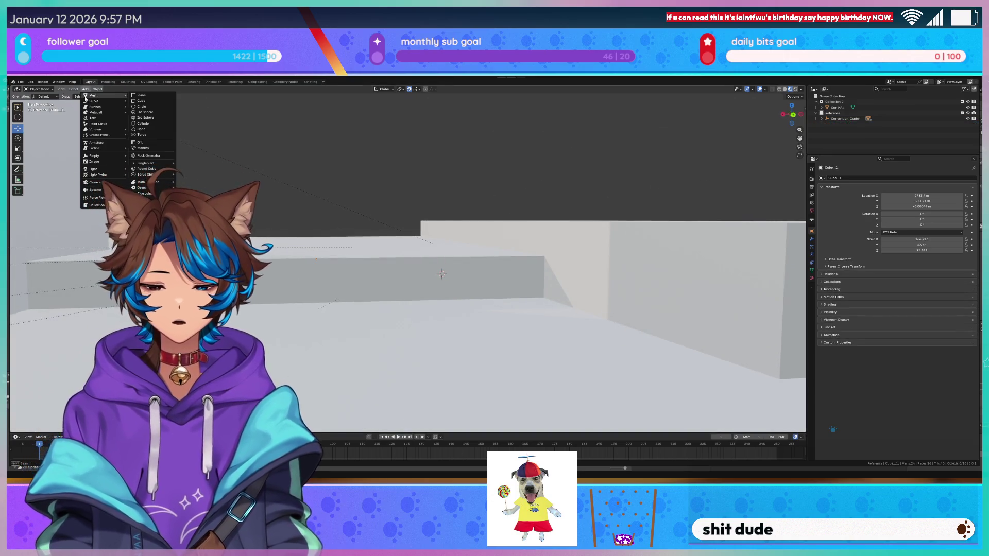
{"action": "left_click", "coordinate": [141, 101]}
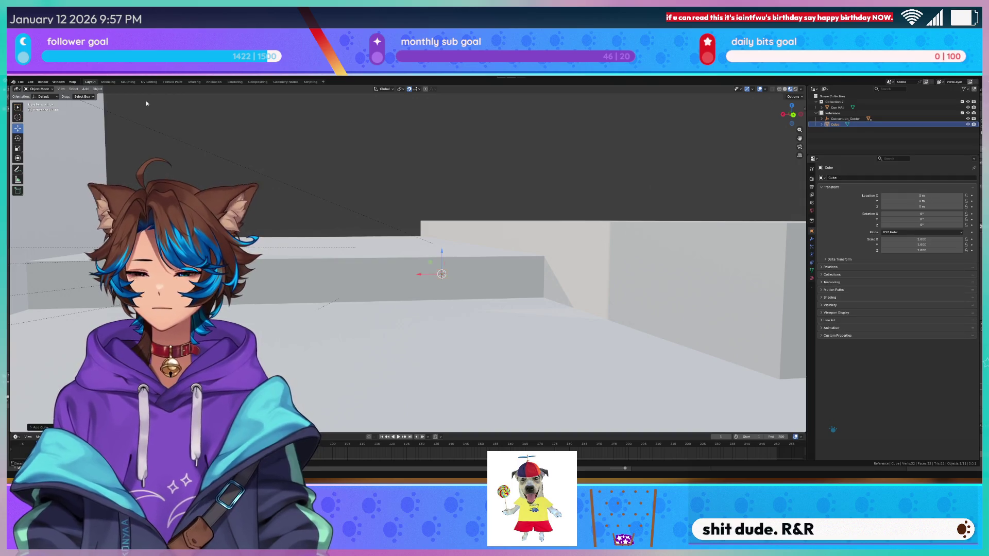
{"action": "left_click", "coordinate": [34, 428]}
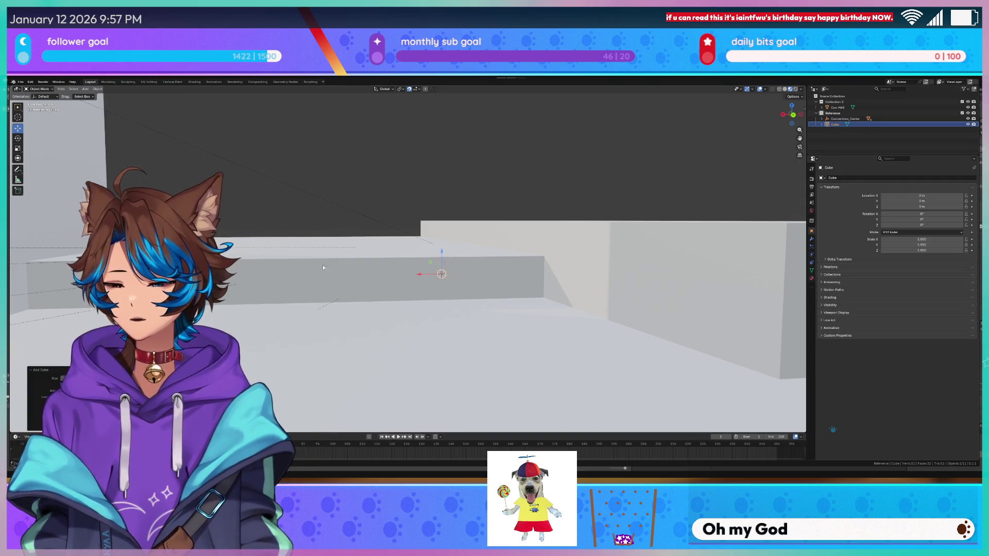
Delete the newly added cube and zoom out over the slabs and tower.
{"action": "key", "text": "Delete"}
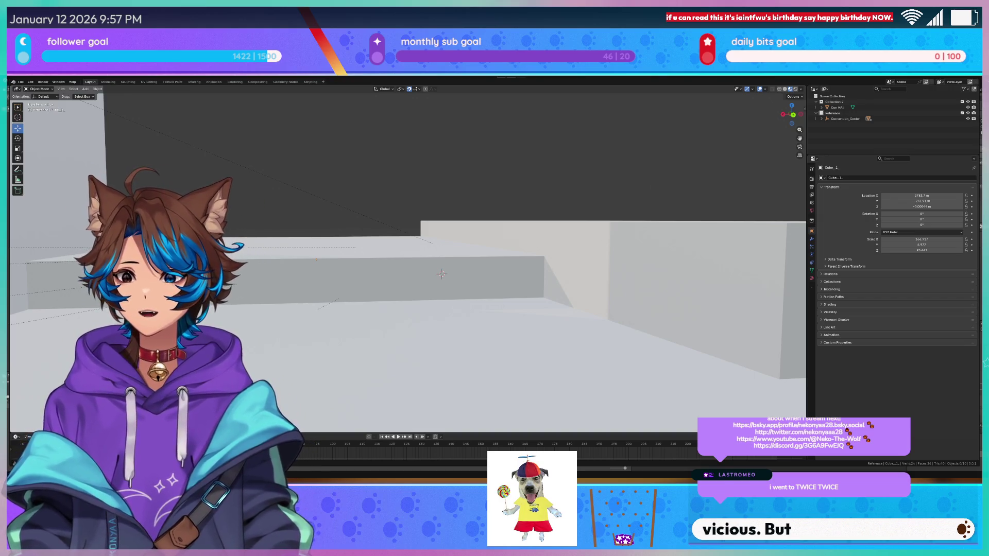
{"action": "scroll", "coordinate": [407, 260], "scroll_direction": "down", "scroll_amount": 8}
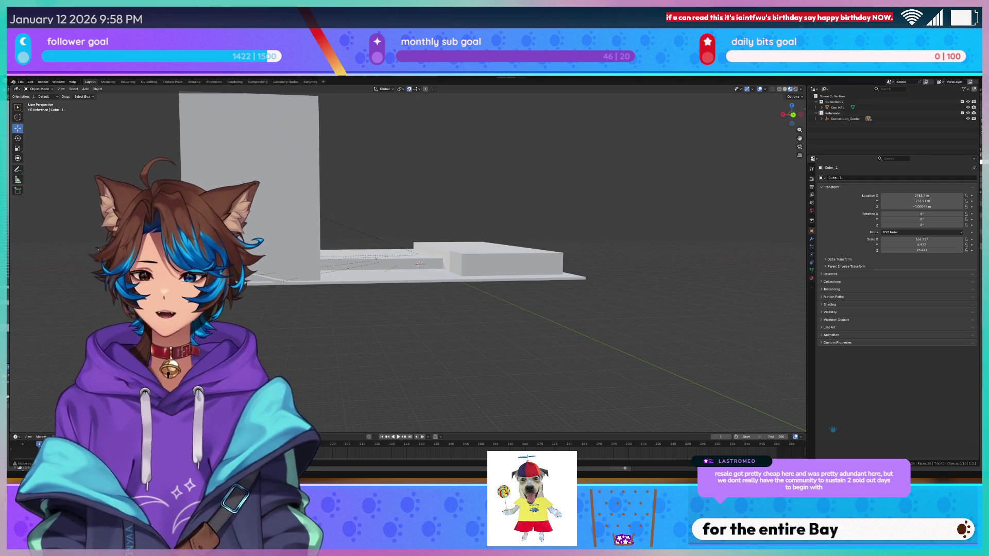
Zoom and orbit the Blender viewport to review the blockout from above.
{"action": "scroll", "coordinate": [261, 164], "scroll_direction": "up", "scroll_amount": 3}
{"action": "scroll", "coordinate": [309, 195], "scroll_direction": "down", "scroll_amount": 3}
{"action": "middle_click_drag", "start_coordinate": [309, 196], "coordinate": [466, 264]}
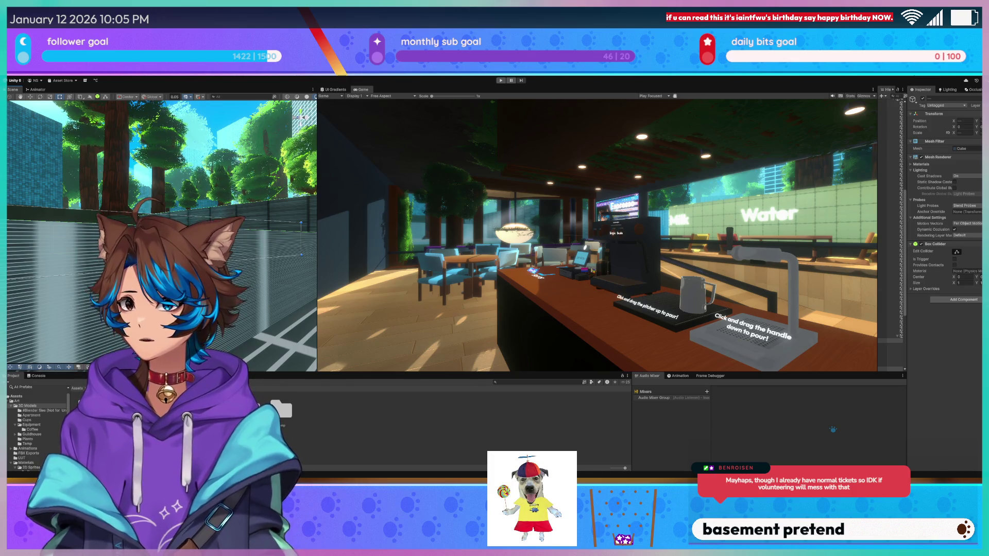
Turn the Unity scene camera toward the café wall, floor and trees.
{"action": "right_click_drag", "start_coordinate": [170, 232], "coordinate": [172, 257]}
{"action": "mouse_move", "coordinate": [236, 279]}
{"action": "right_mouse_down"}
{"action": "mouse_move", "coordinate": [83, 252]}
{"action": "mouse_move", "coordinate": [97, 205]}
{"action": "mouse_move", "coordinate": [124, 188]}
{"action": "right_mouse_up"}
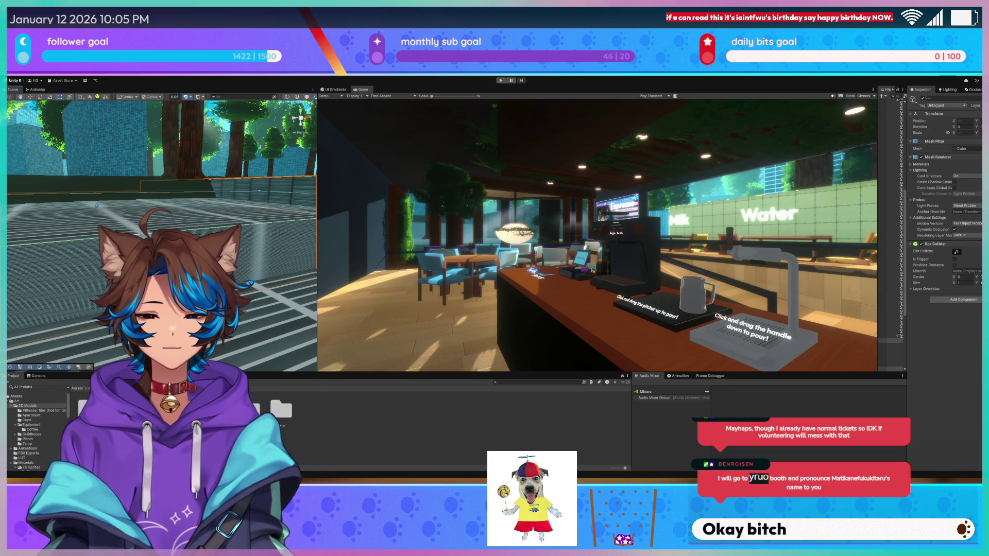
Switch back to Blender and zoom to a low close-up of the stacked slabs and tower wall.
{"action": "key", "text": "alt+Tab"}
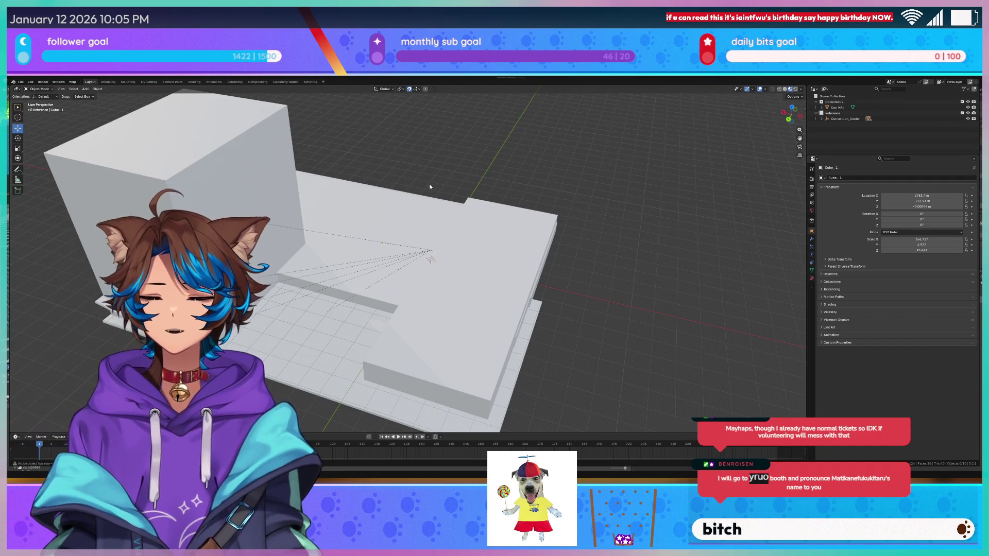
{"action": "scroll", "coordinate": [453, 174], "scroll_direction": "up", "scroll_amount": 5}
{"action": "mouse_move", "coordinate": [452, 174]}
{"action": "middle_mouse_down"}
{"action": "mouse_move", "coordinate": [375, 206]}
{"action": "mouse_move", "coordinate": [361, 228]}
{"action": "middle_mouse_up"}
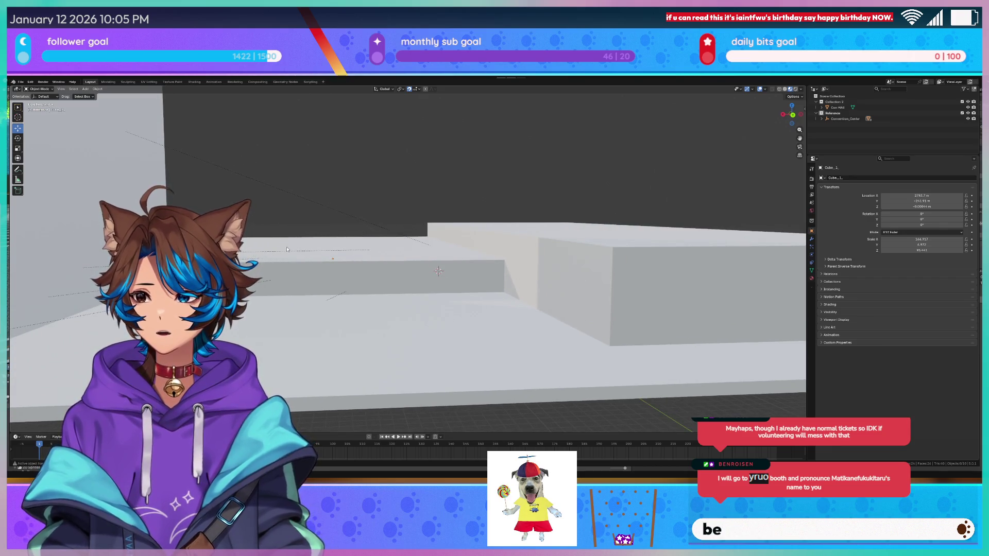